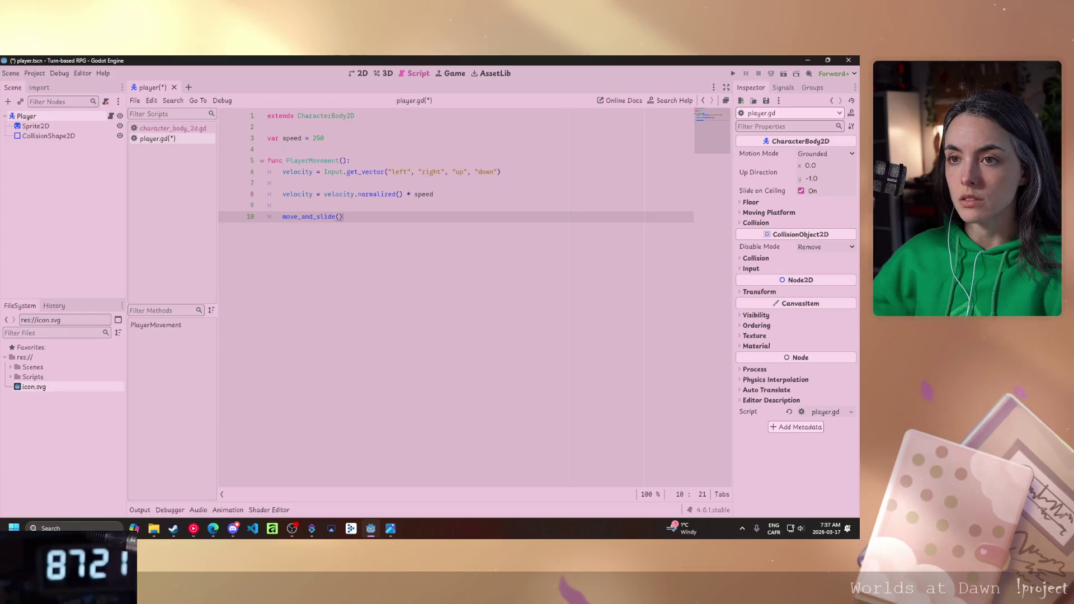
Add a _process(delta: float) -> void function calling PlayerMovement() above PlayerMovement, then open Project Settings.
key("Return")
key("Return")
key("Up")
type("func ")
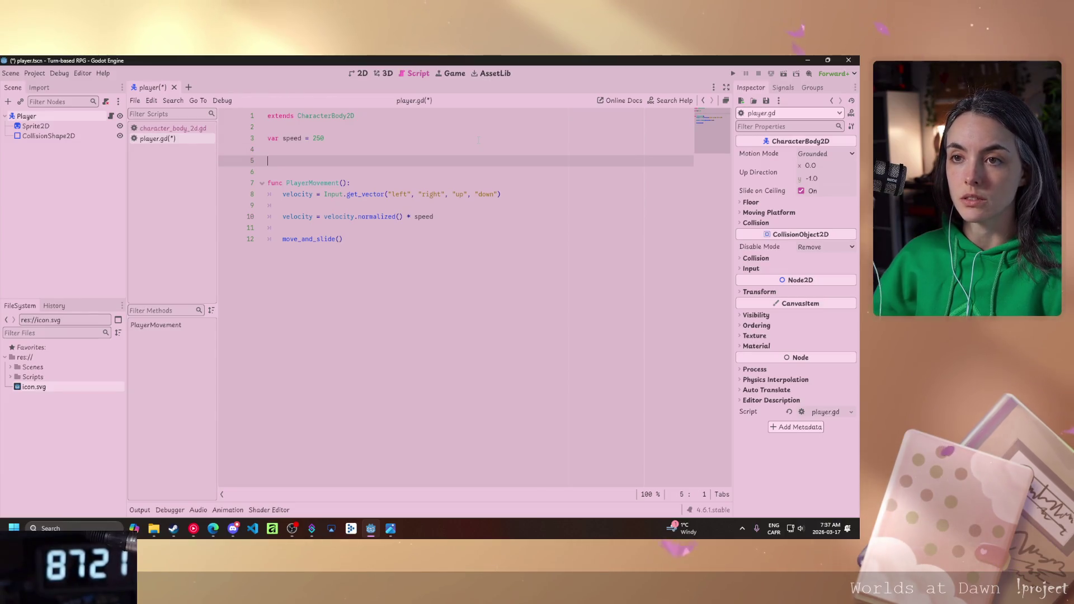
type("_pro")
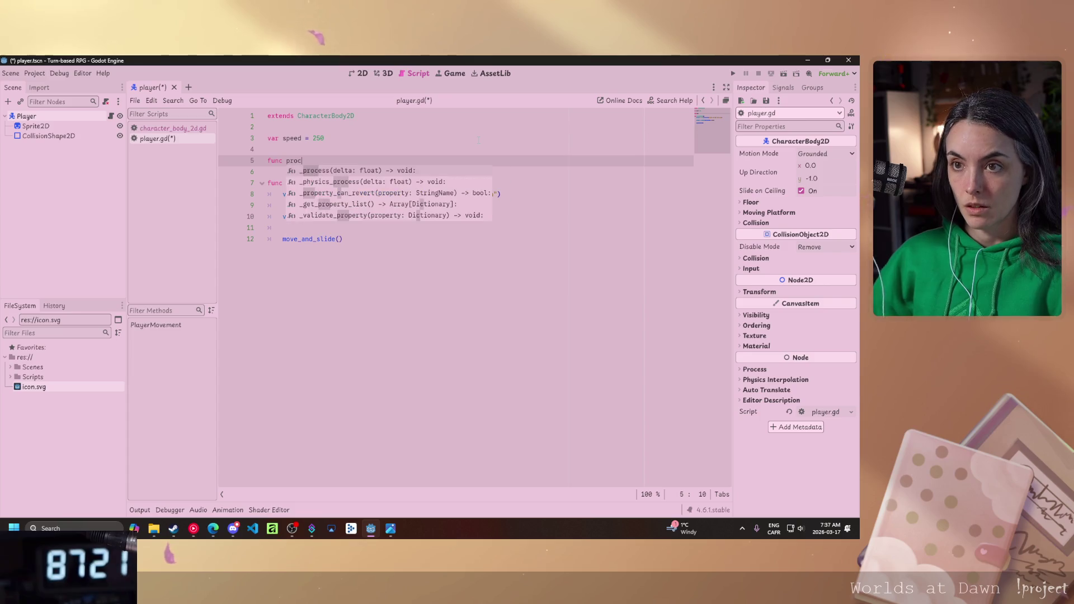
key("Return")
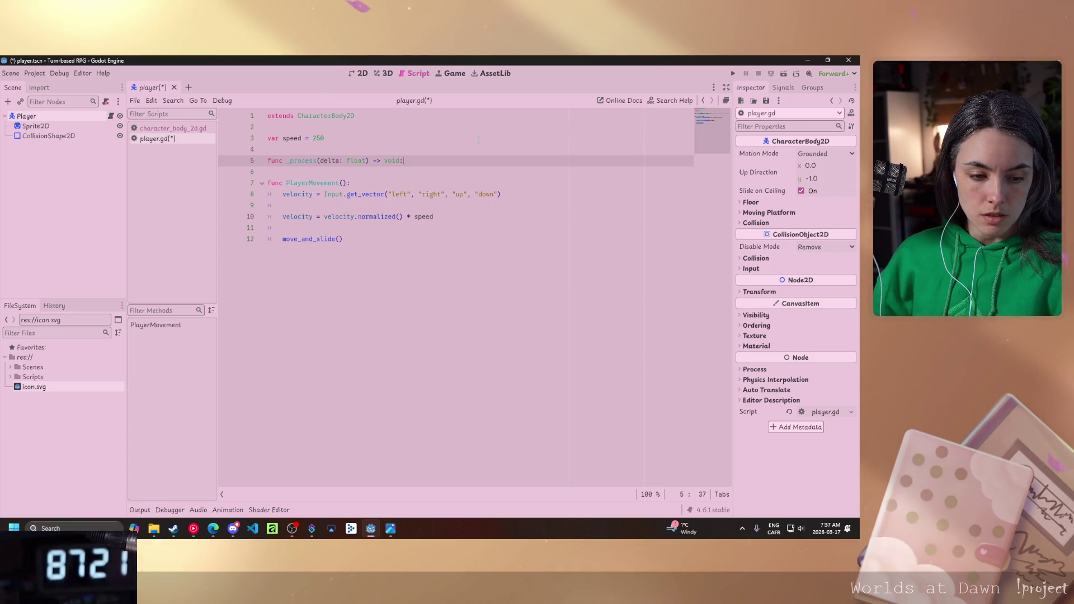
key("Return")
type("play")
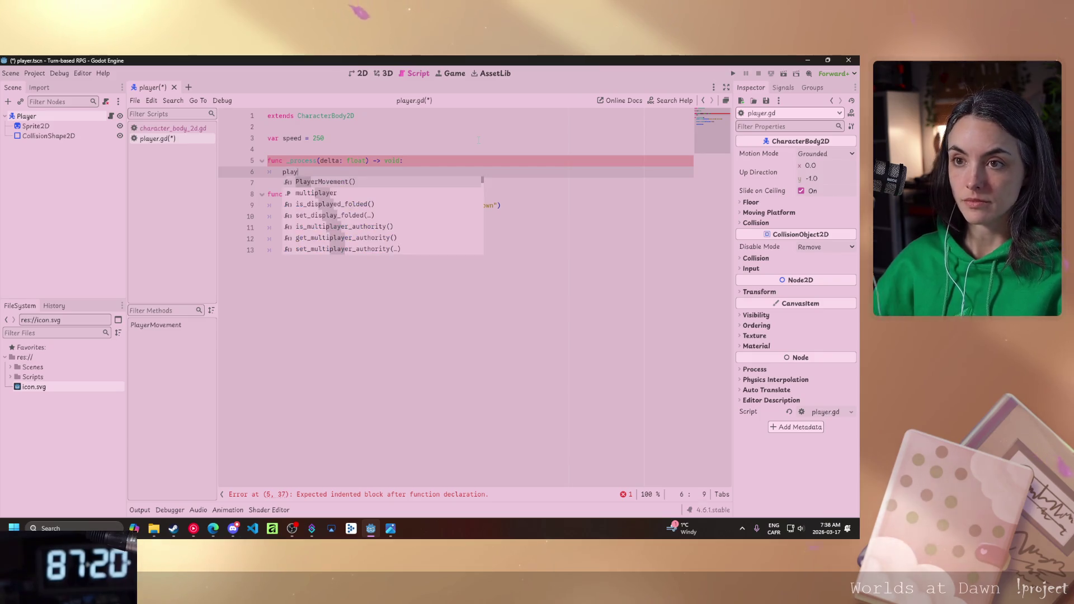
key("Return")
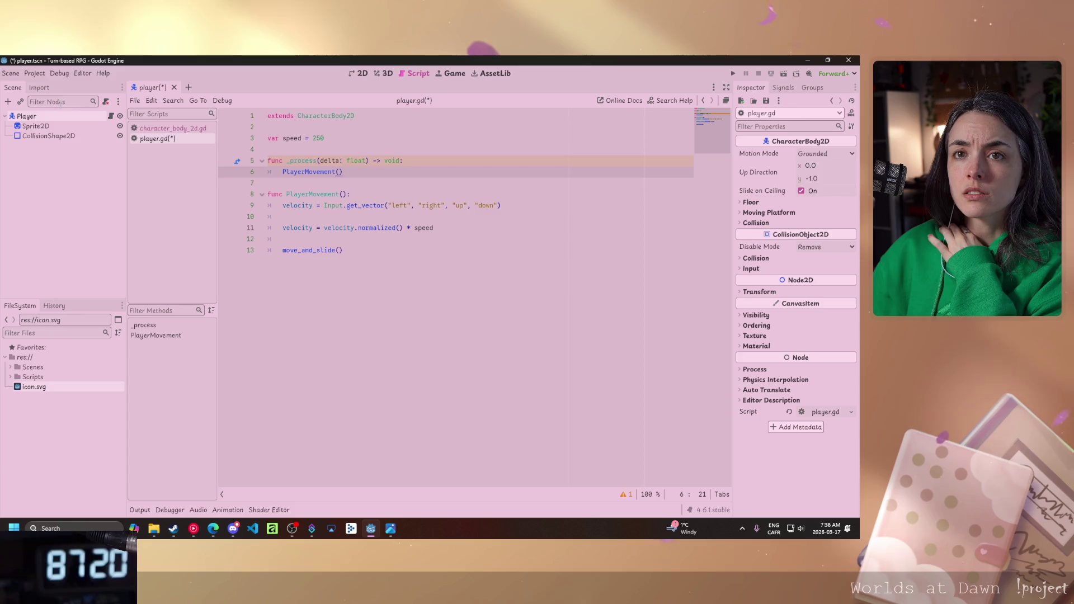
left_click(34, 73)
left_click(56, 82)
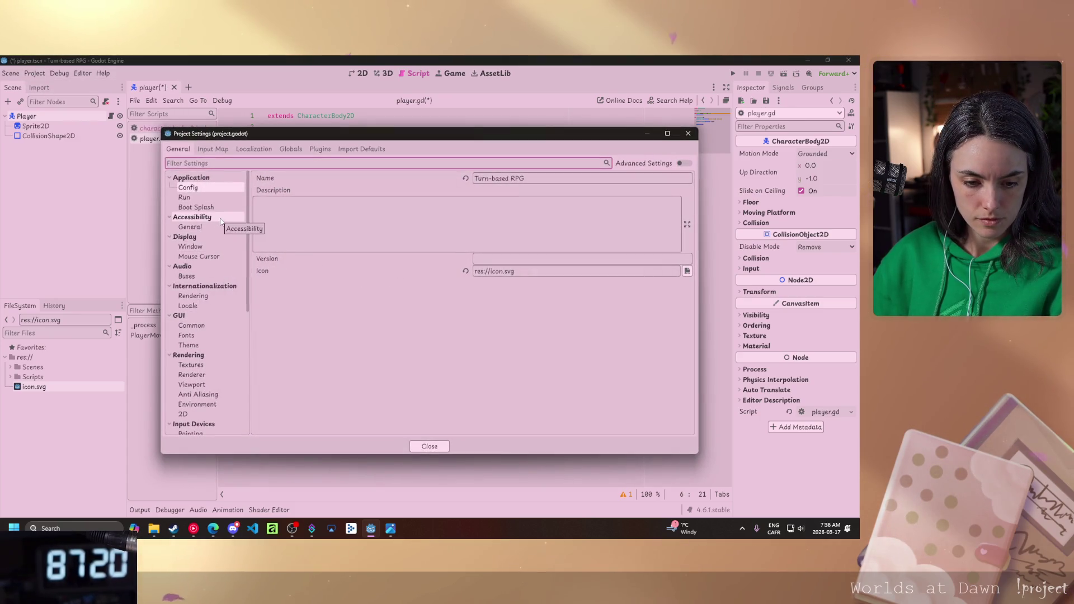
In the Input Map, add the actions Left, right, up and down, then begin renaming Left.
left_click(213, 149)
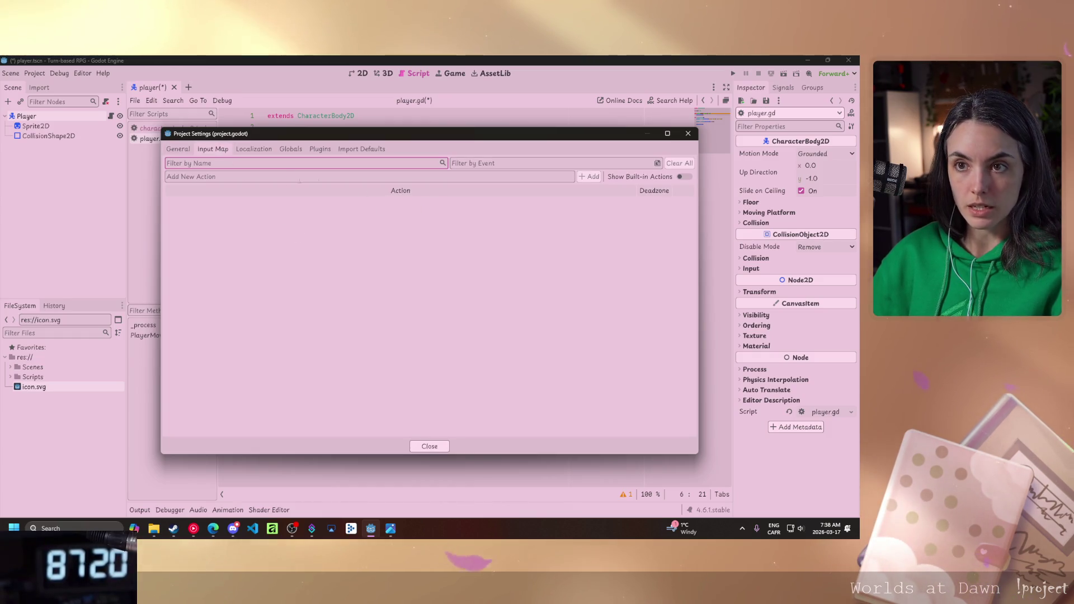
left_click(418, 176)
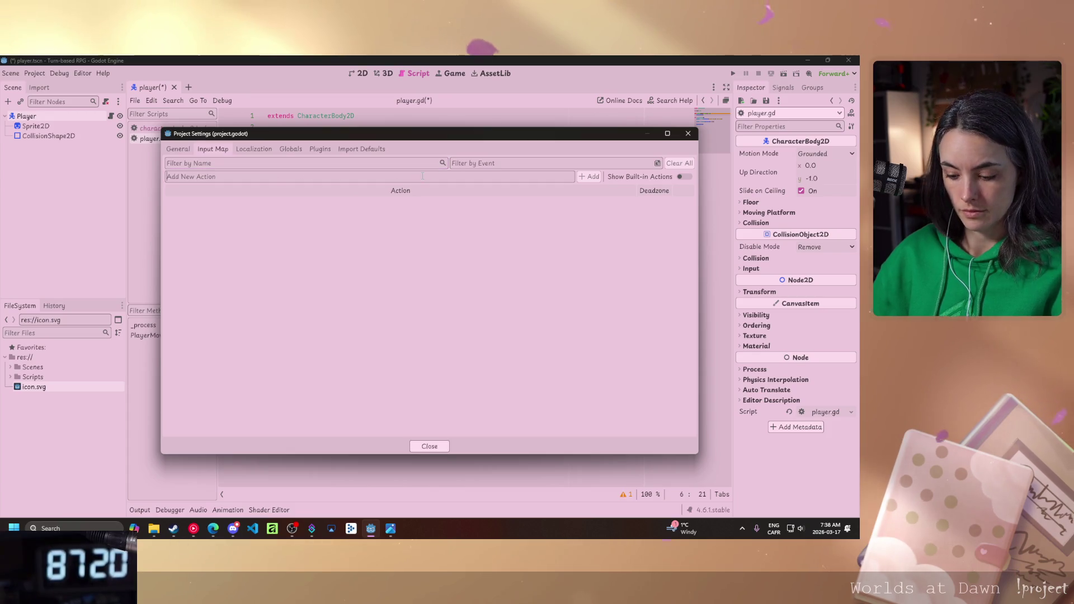
type("L")
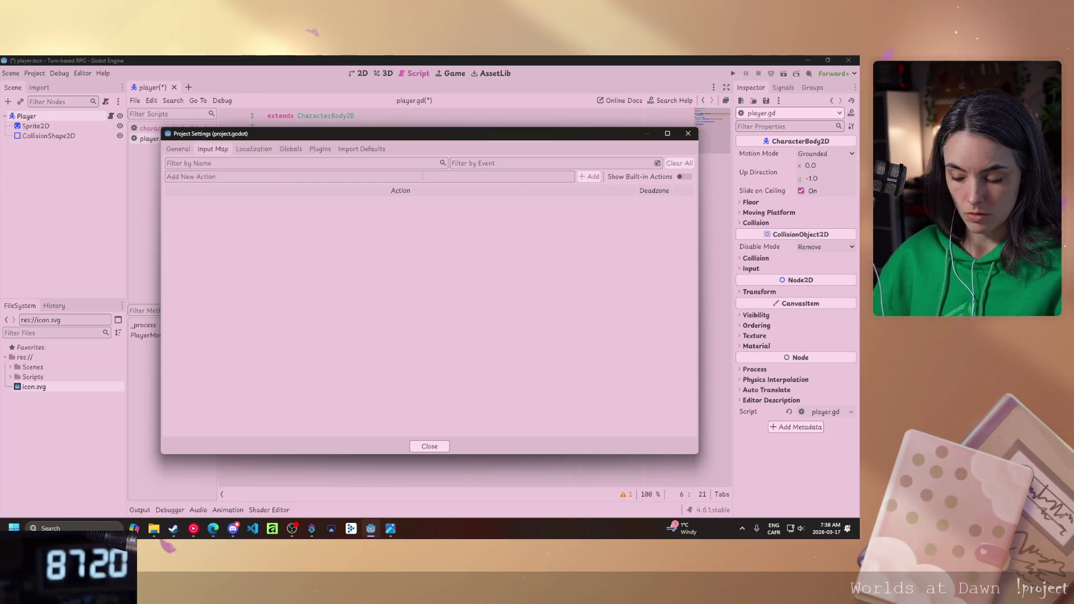
type("eft")
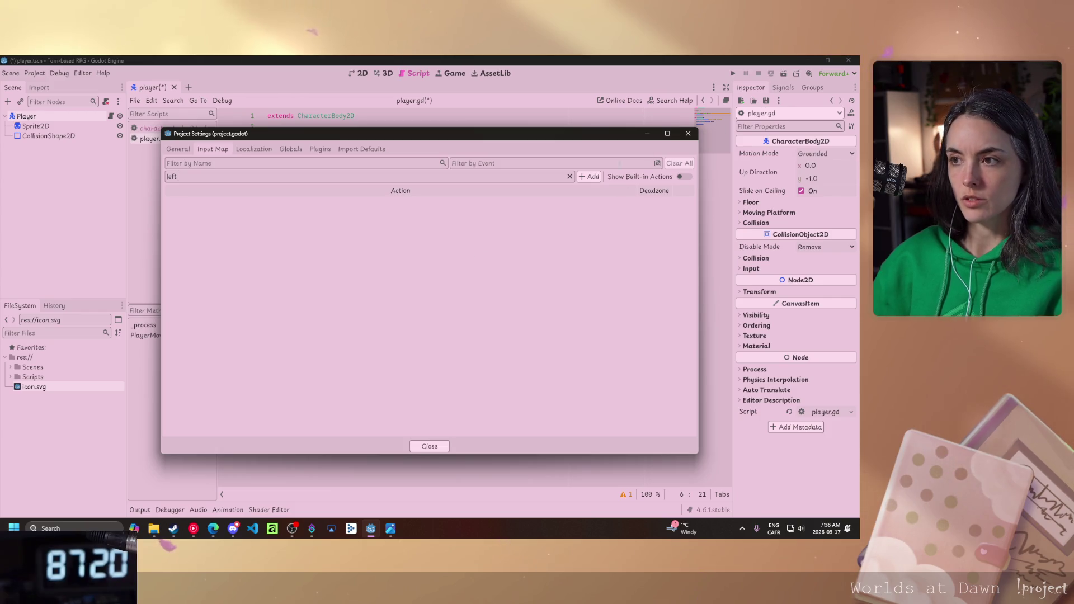
key("Return")
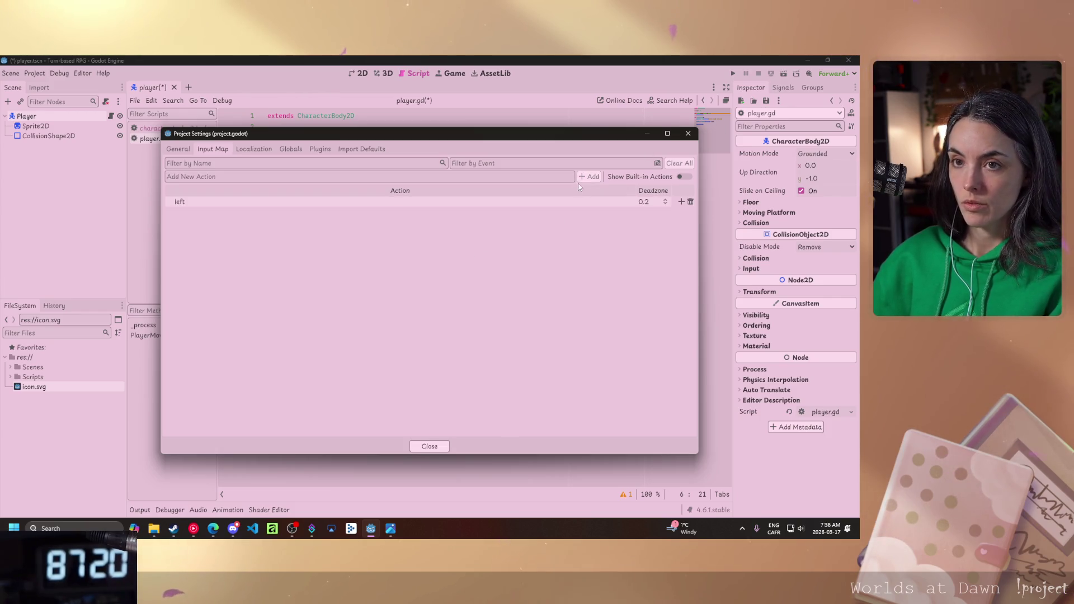
type("right")
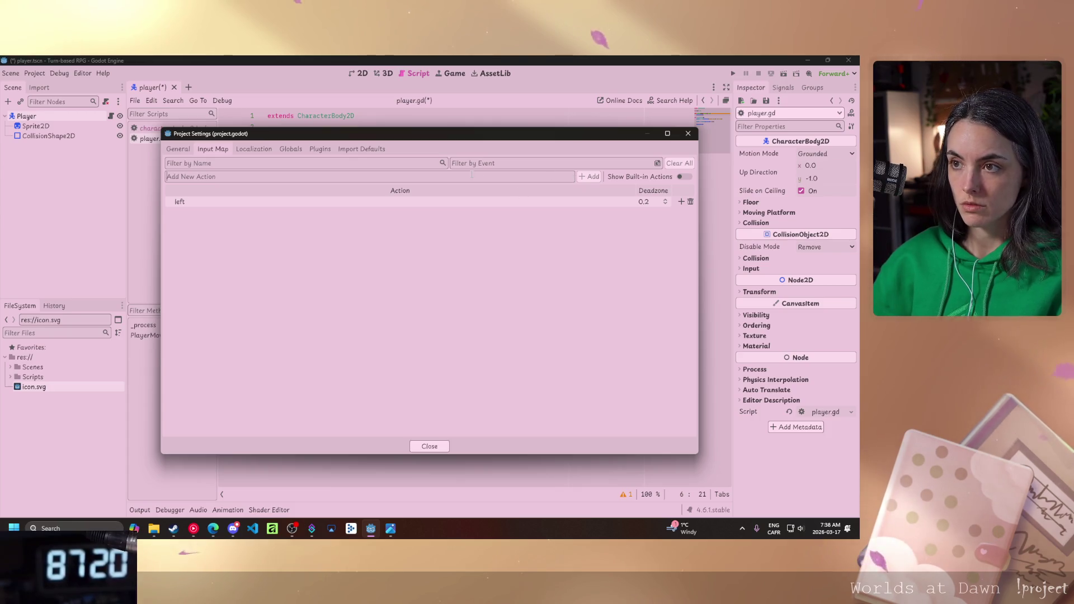
key("Return")
type("up")
key("Return")
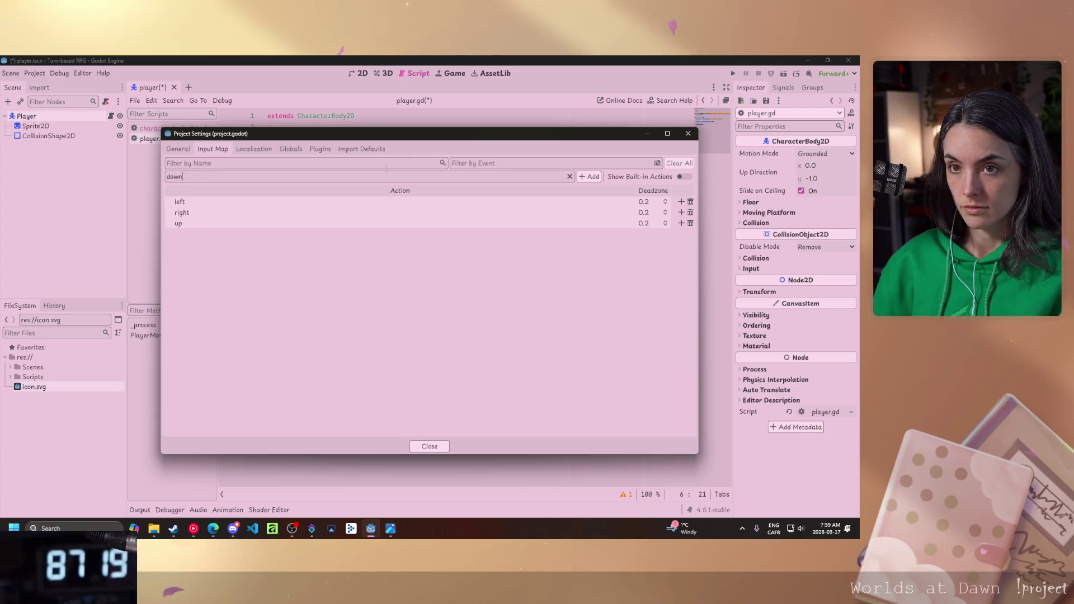
key("Return")
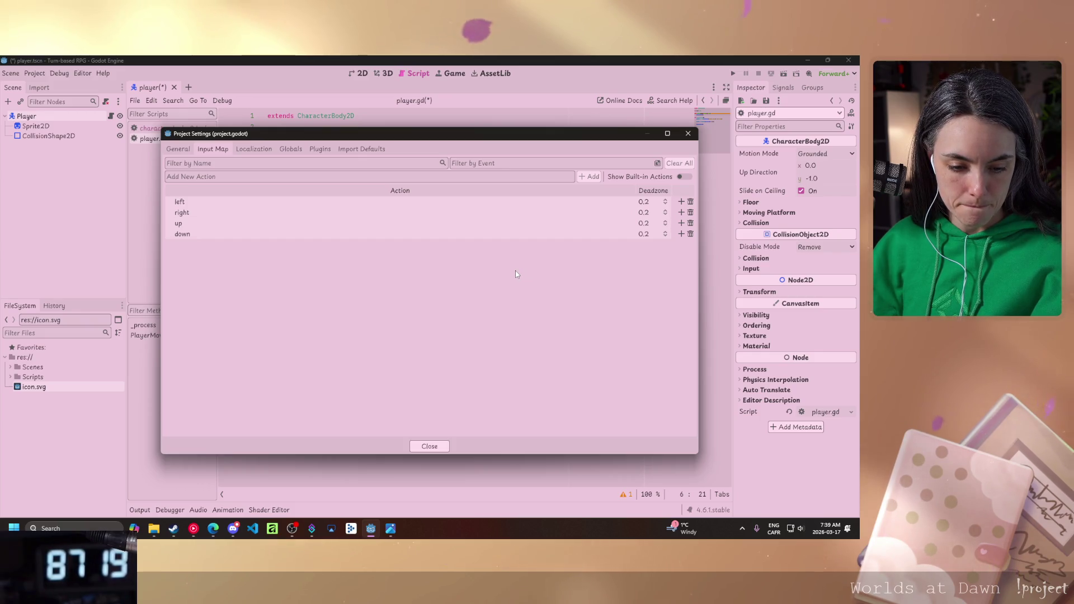
double_click(207, 201)
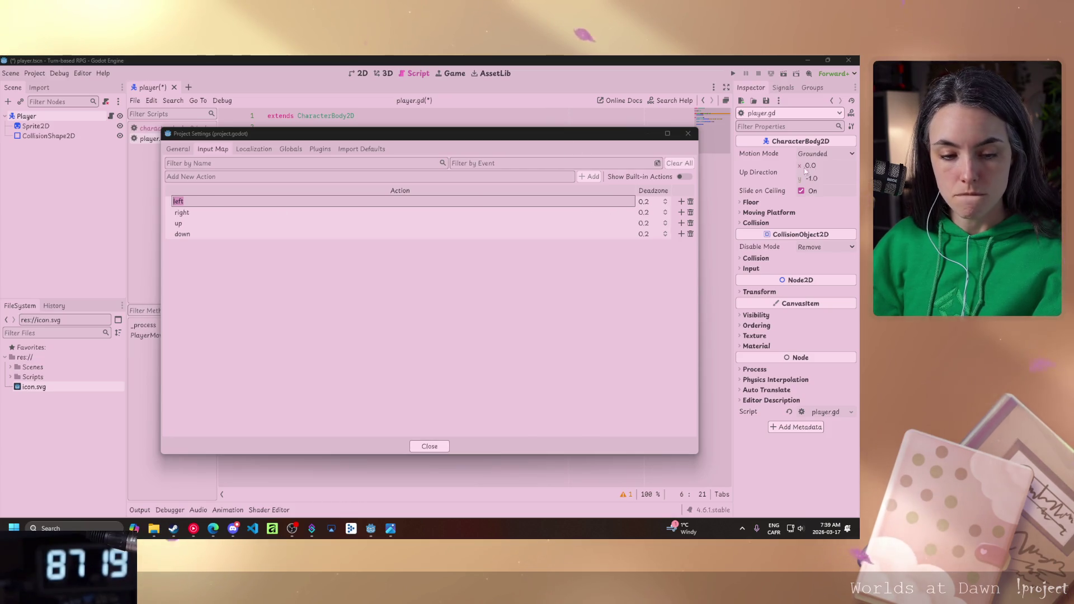
Bind the left action to A (Physical) and the right action to D (Physical).
left_click(681, 206)
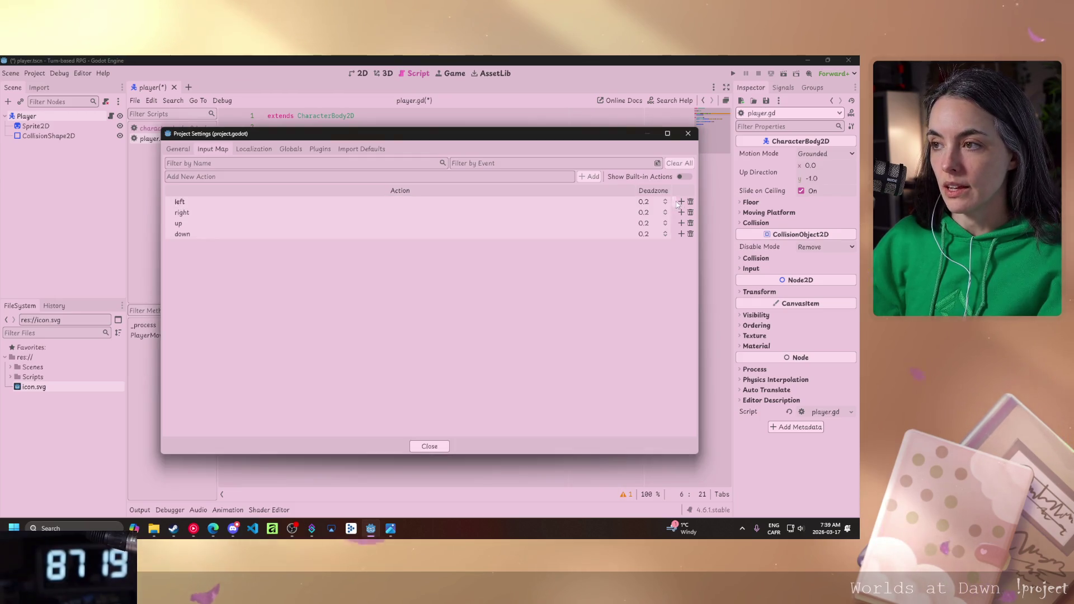
left_click(681, 203)
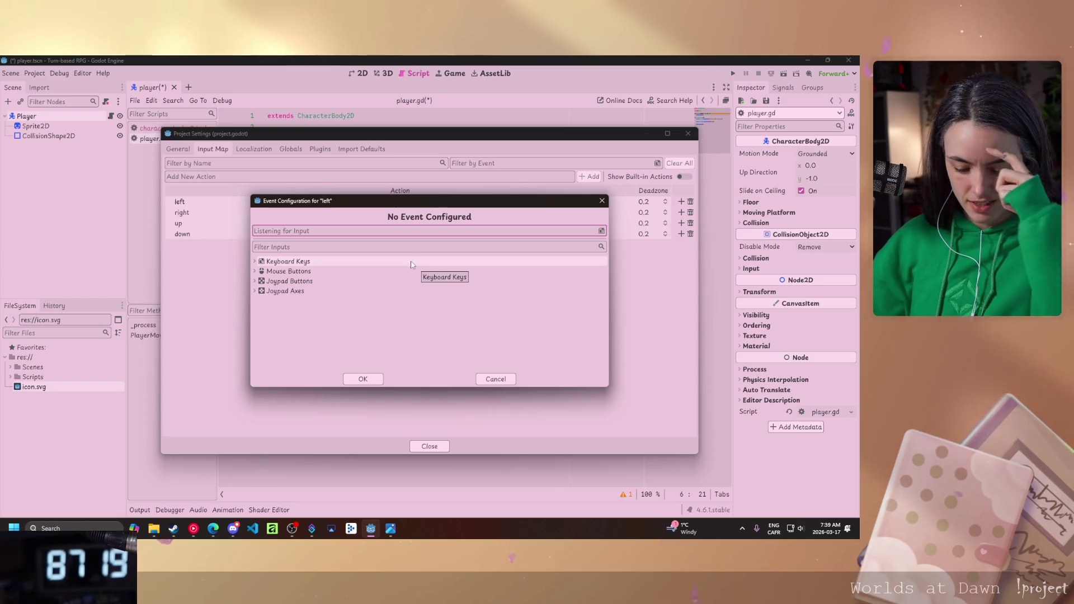
key("a")
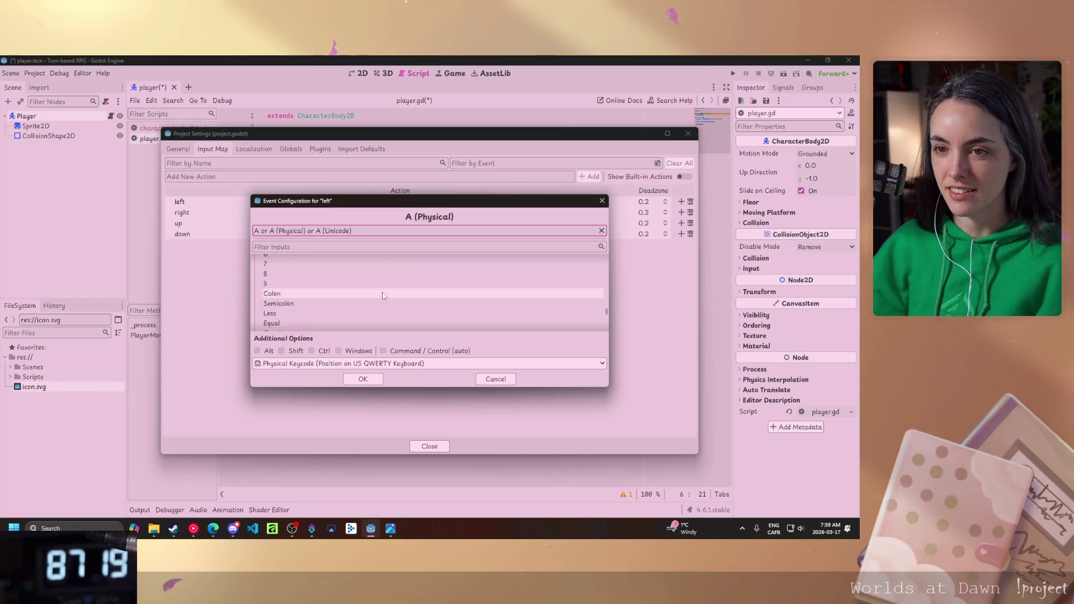
left_click(365, 379)
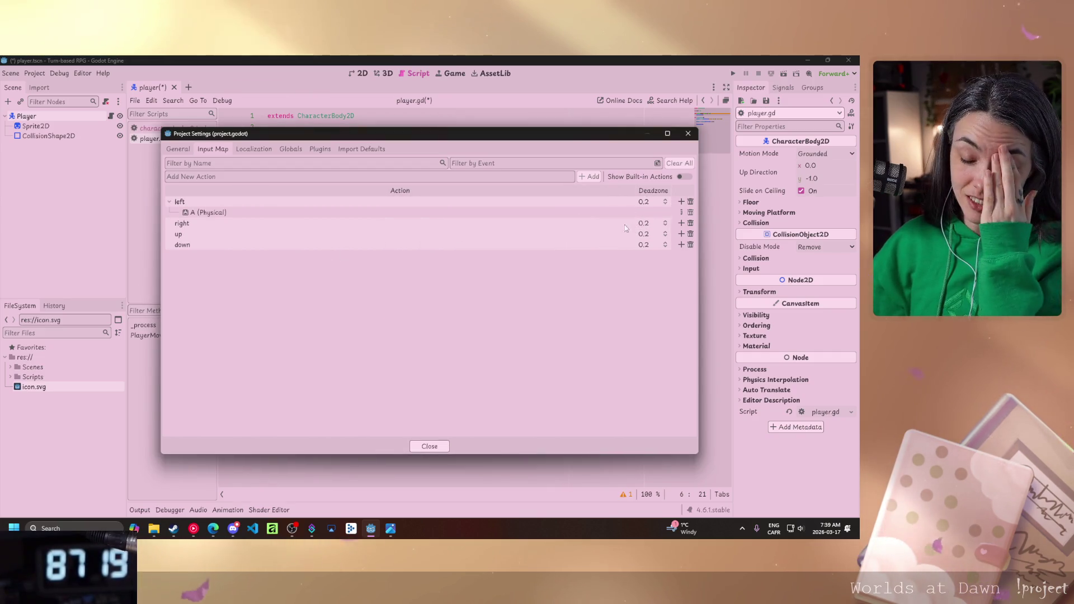
left_click(680, 223)
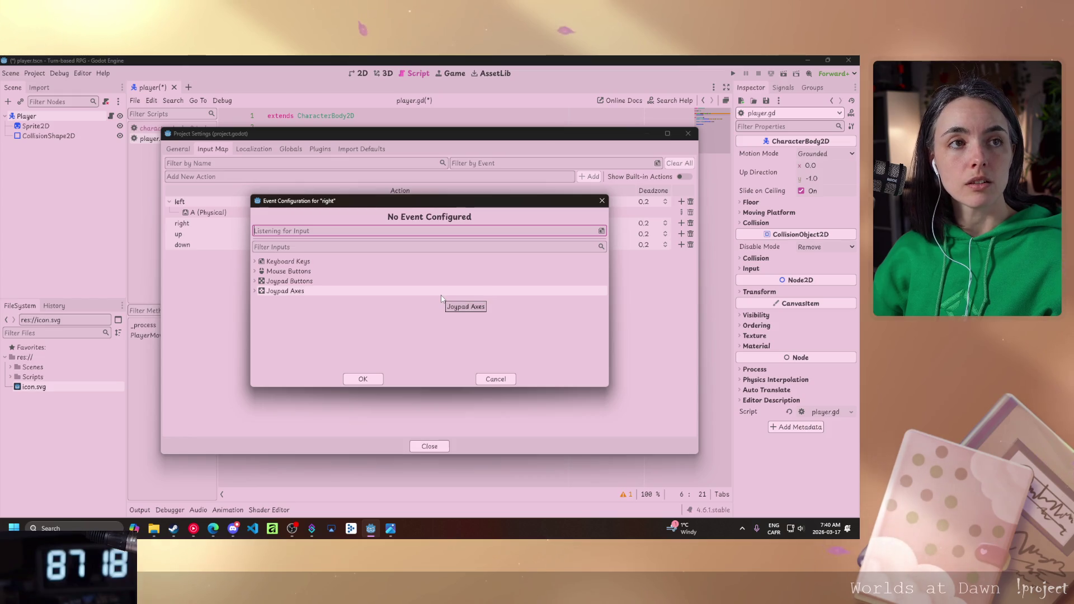
key("d")
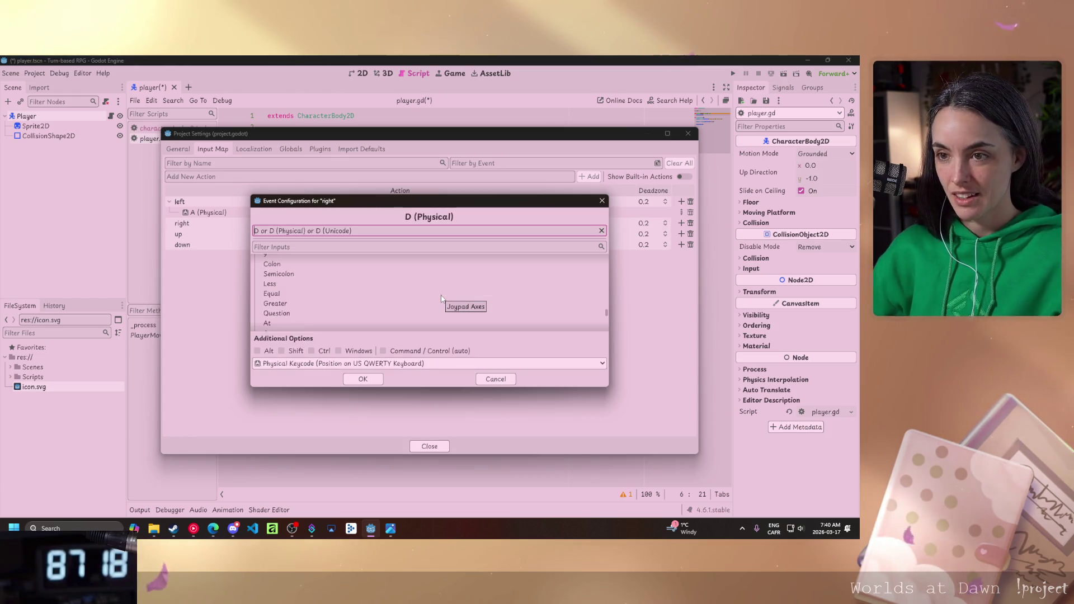
left_click(362, 379)
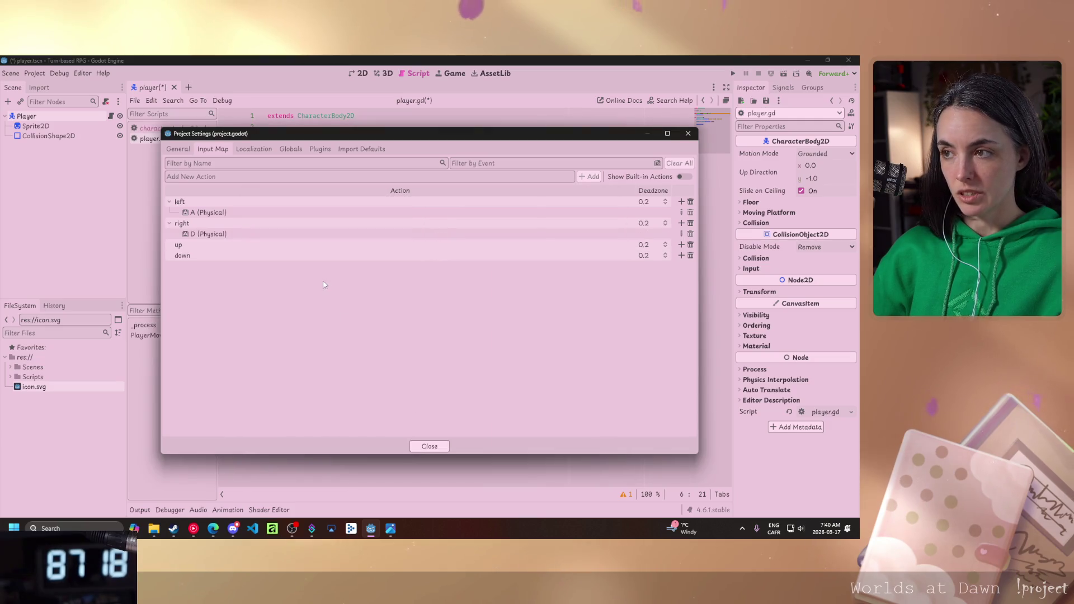
Bind up to W and down to S, close Project Settings, and save with Ctrl+S.
left_click(681, 244)
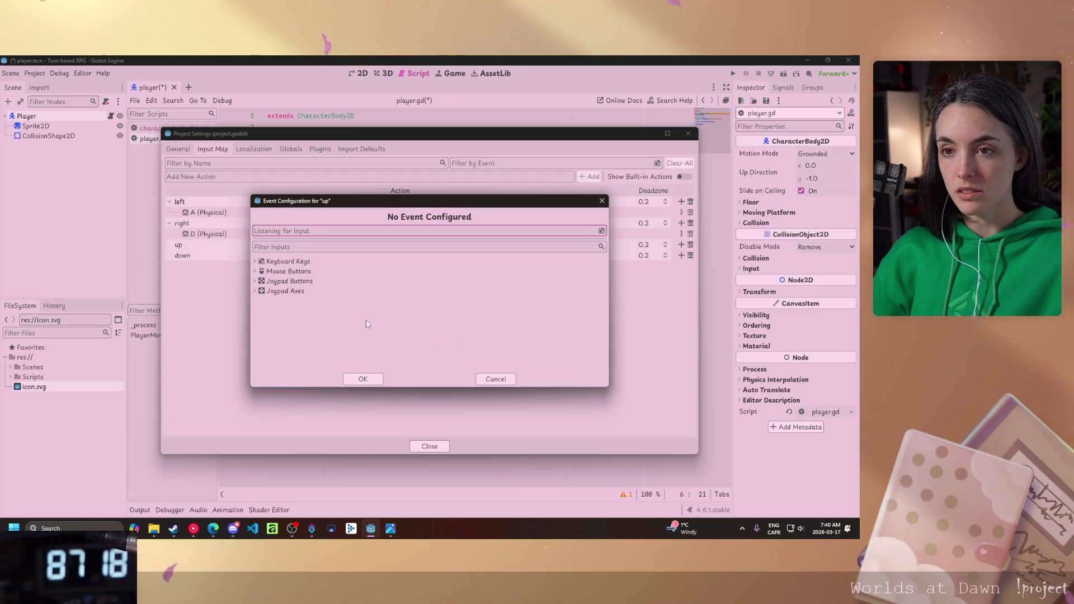
key("w")
left_click(364, 379)
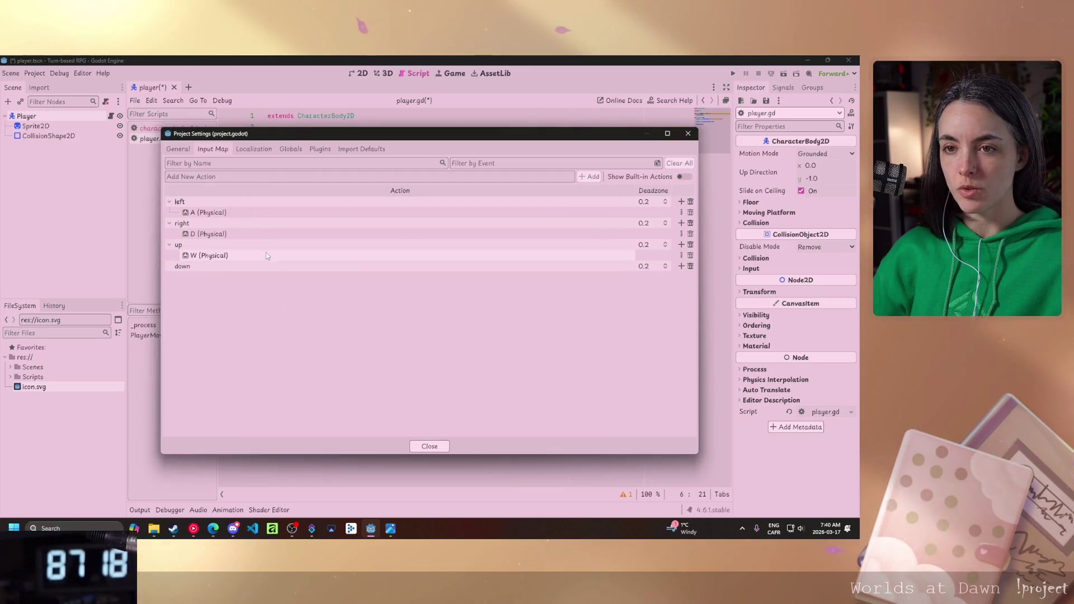
left_click(680, 267)
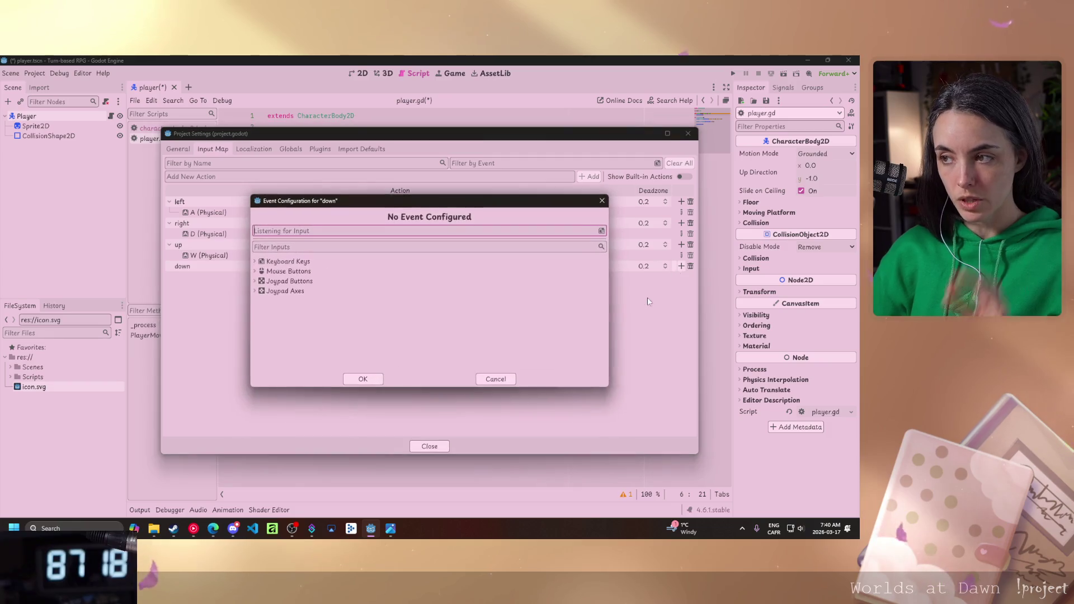
key("s")
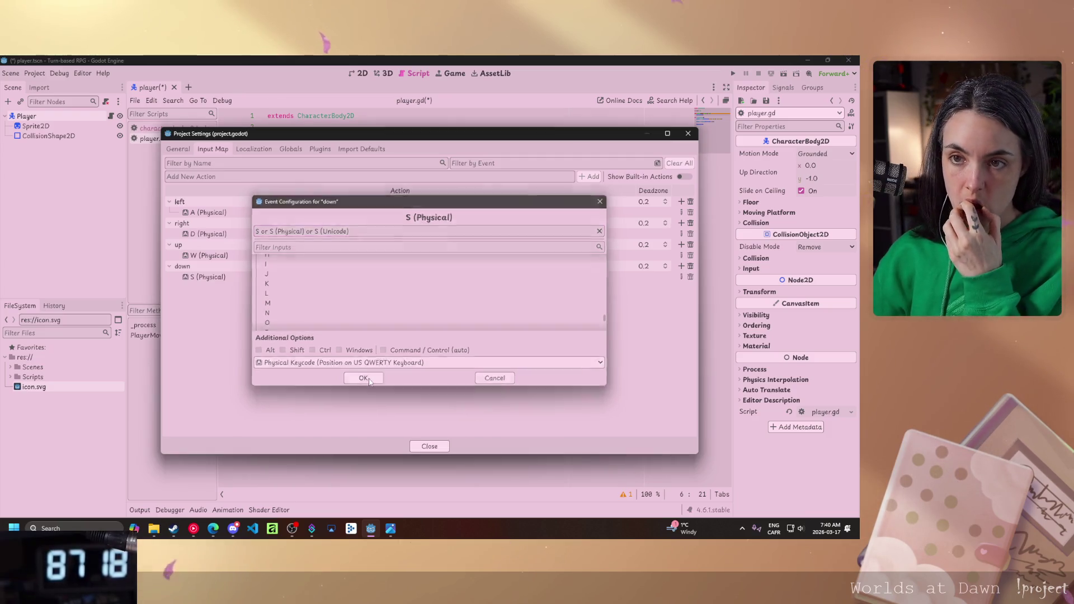
left_click(368, 382)
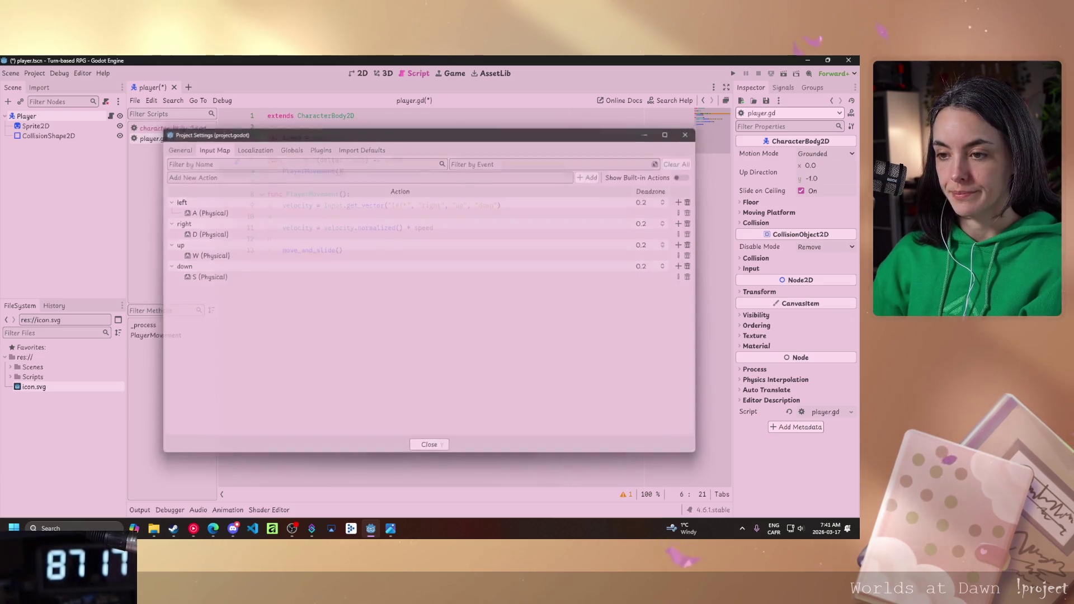
left_click(429, 446)
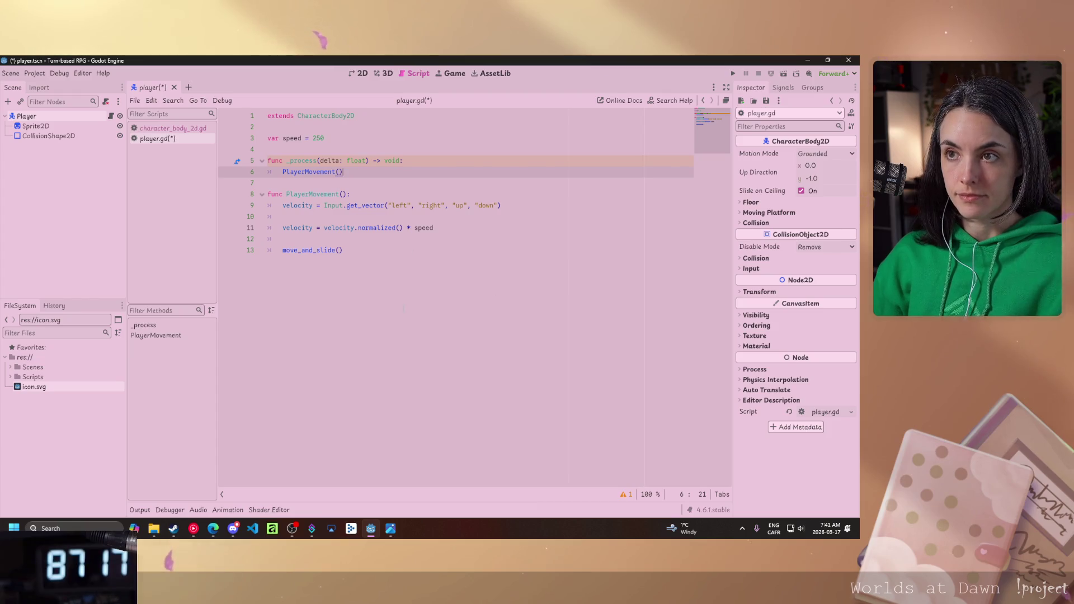
key("ctrl+s")
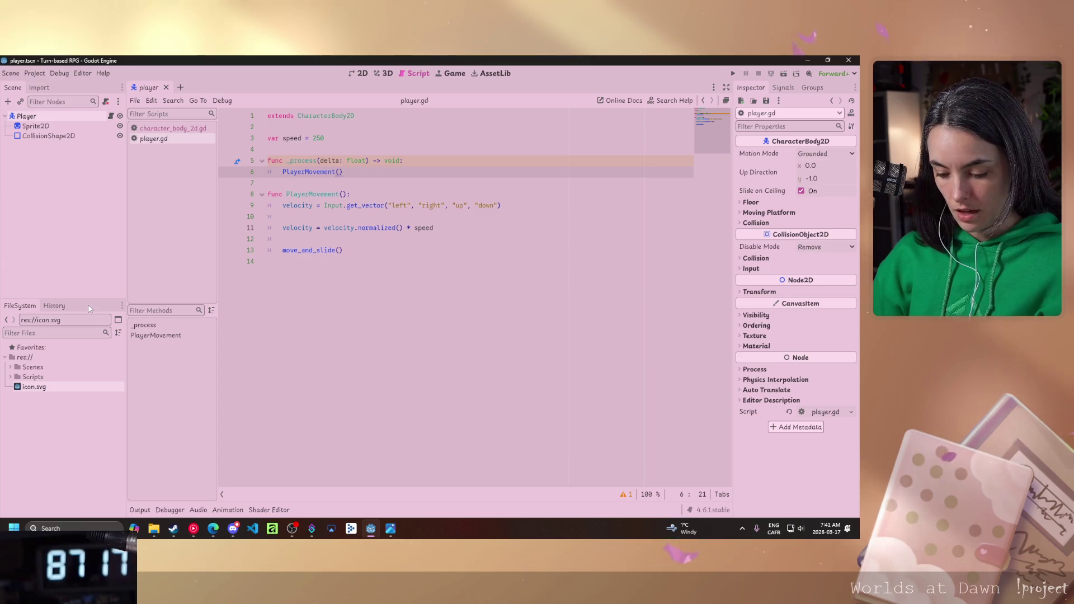
Run the game with F5, move the player icon around with the arrow keys, then stop with F8.
key("F5")
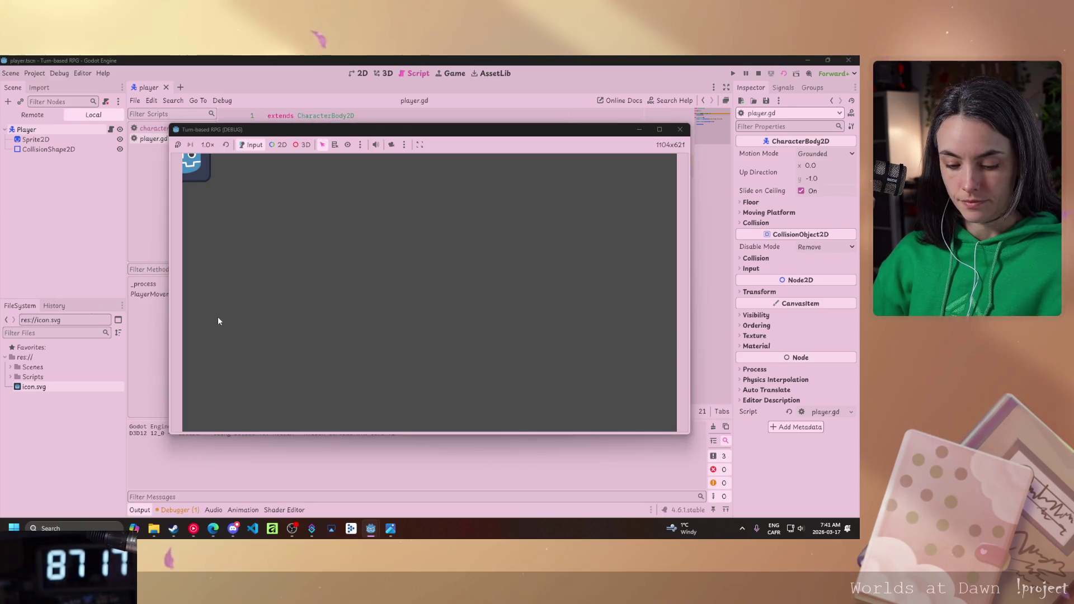
key("Right")
key("Down")
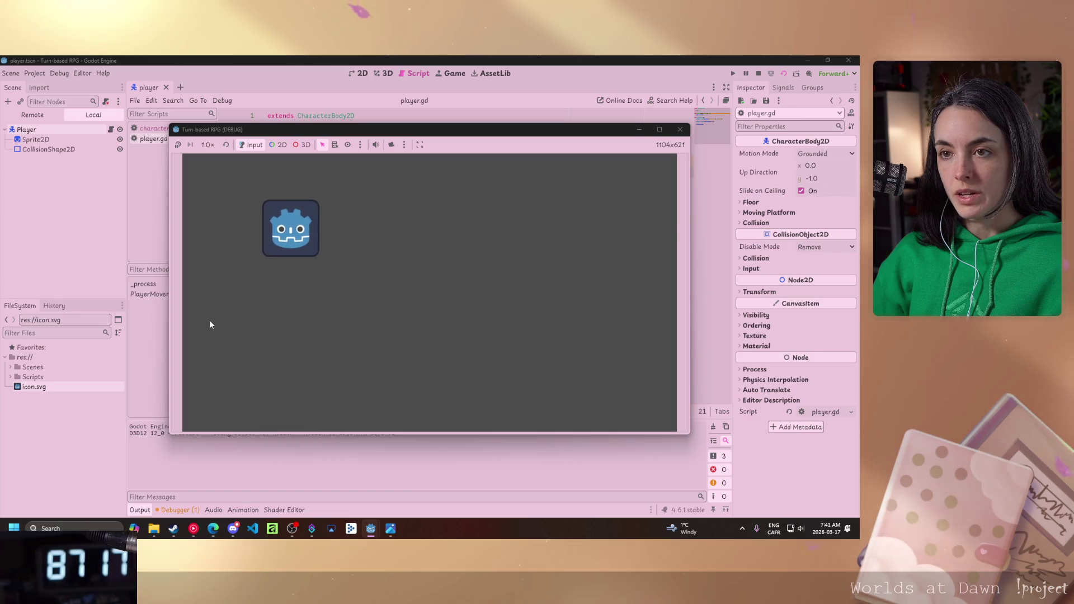
key("Right")
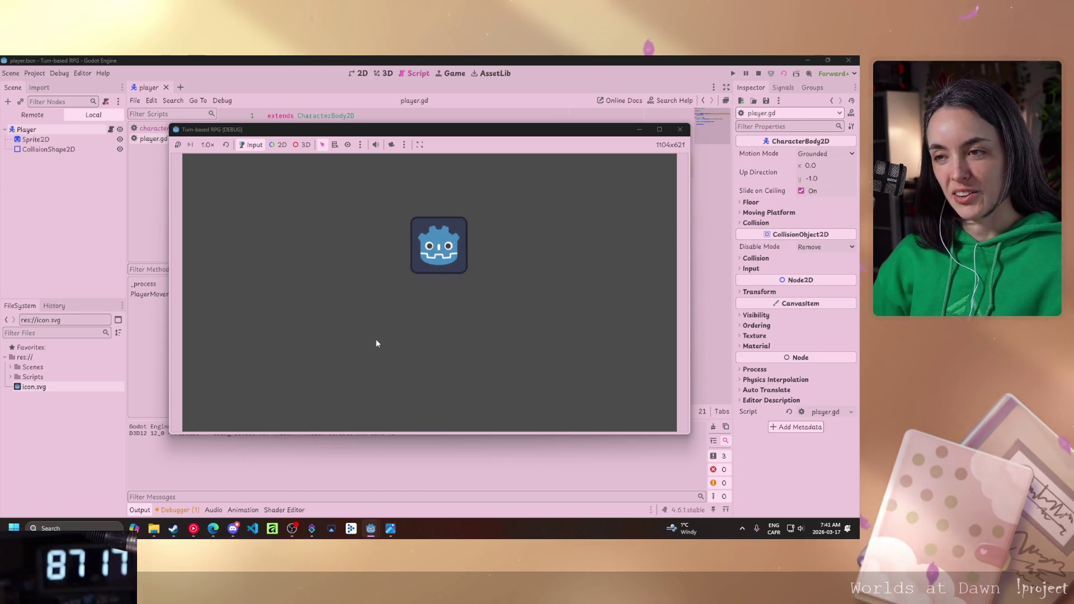
key("Down")
key("Left")
key("Up")
key("Right")
key("Left")
key("Right")
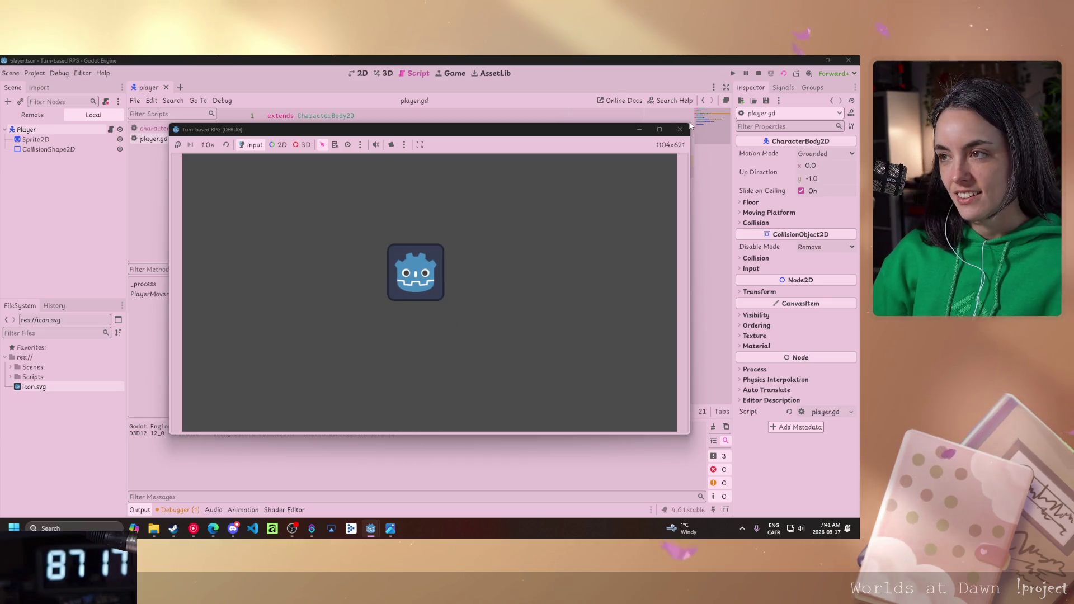
key("F8")
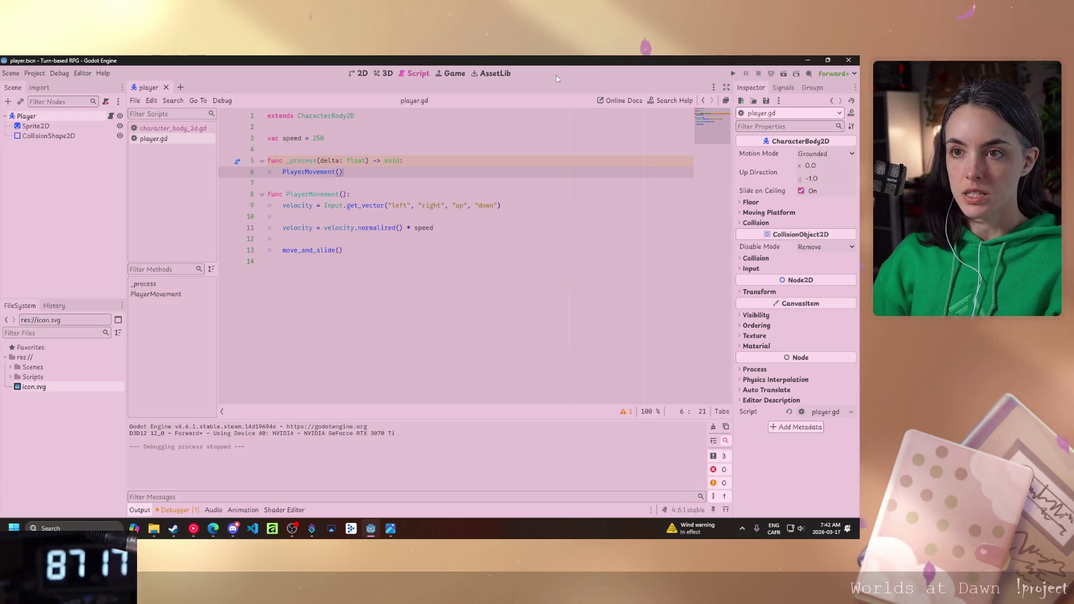
Change the speed on line 3 from 250 to 500 and run the game with F5.
left_click_drag(324, 138, 313, 138)
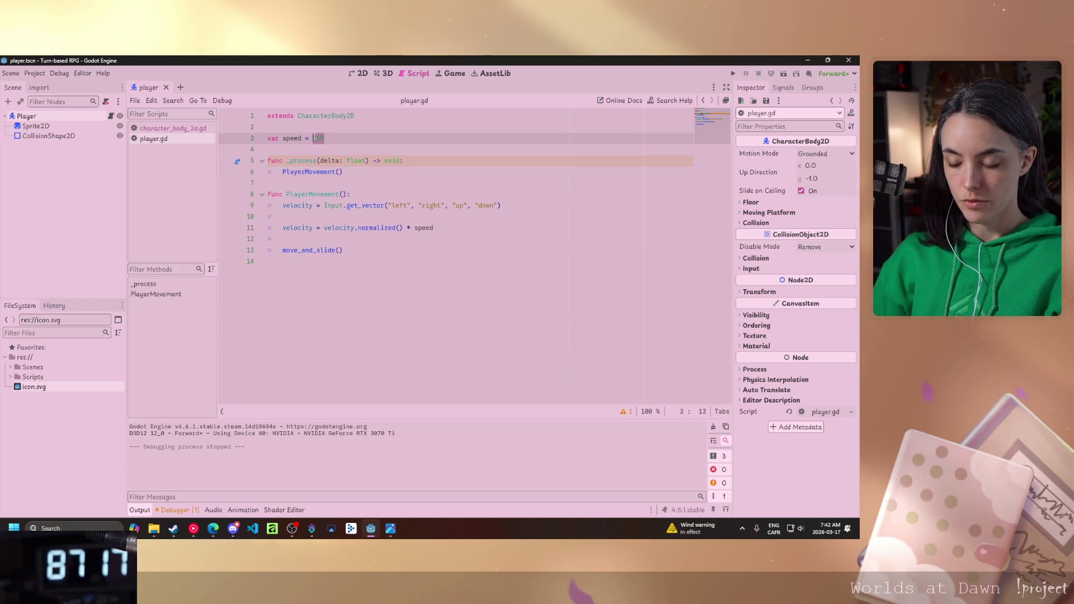
key("F5")
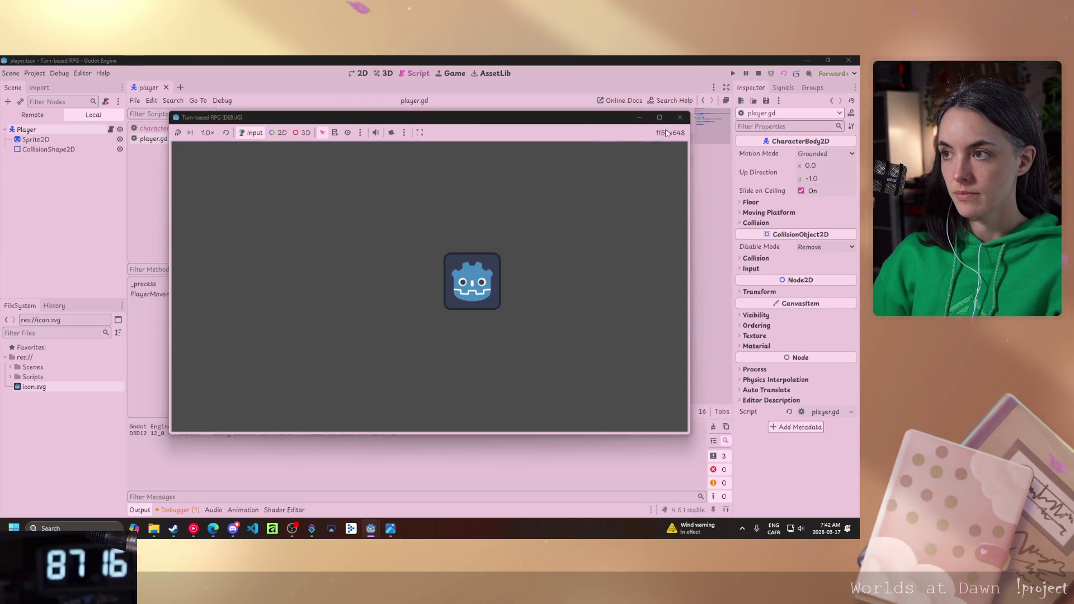
Close the Turn-based RPG (DEBUG) window to stop the game.
left_click(680, 117)
mouse_move(425, 228)
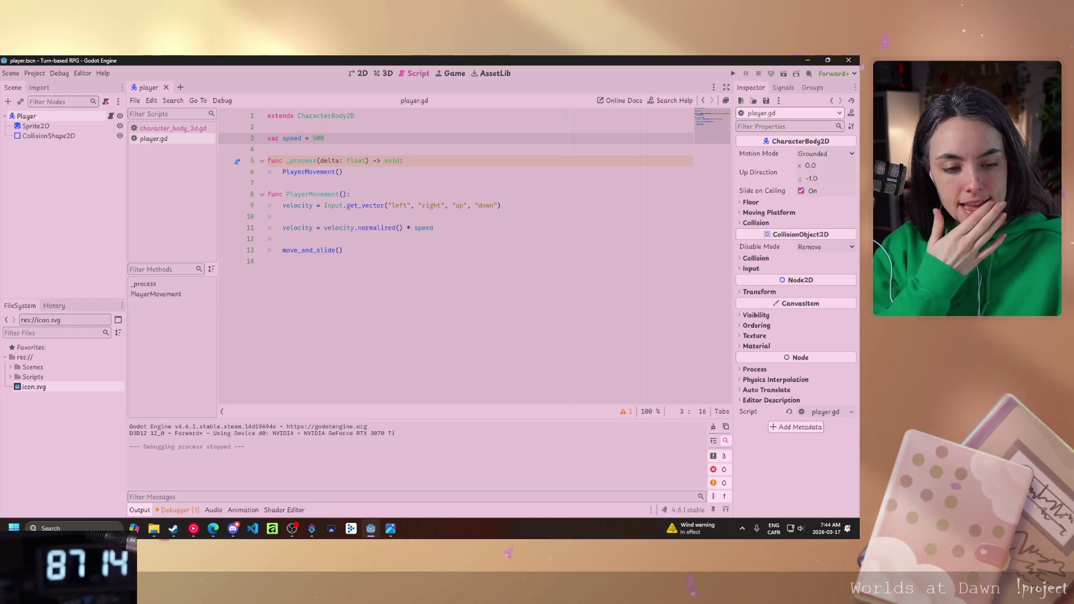
In the browser course page, open the 01 Source Files lesson and download its archive.
left_click(213, 529)
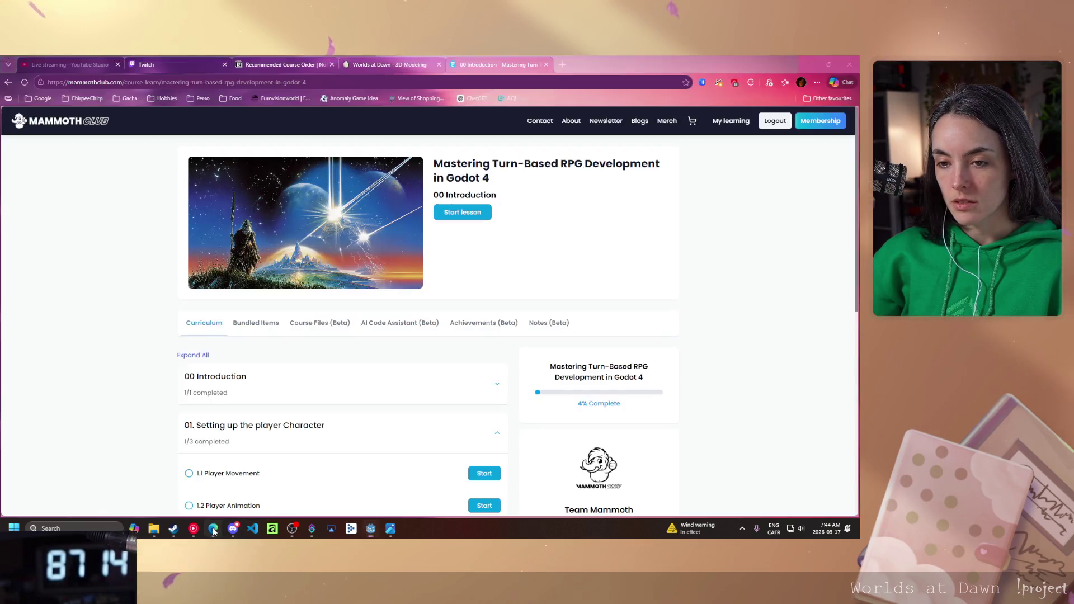
scroll(403, 332, "down", 3)
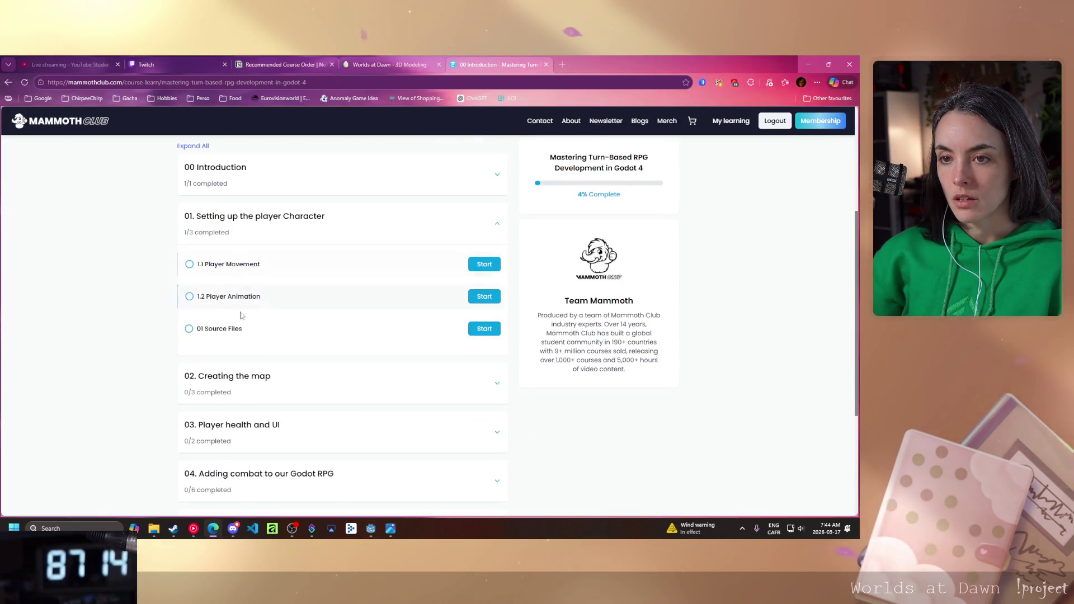
left_click(484, 329)
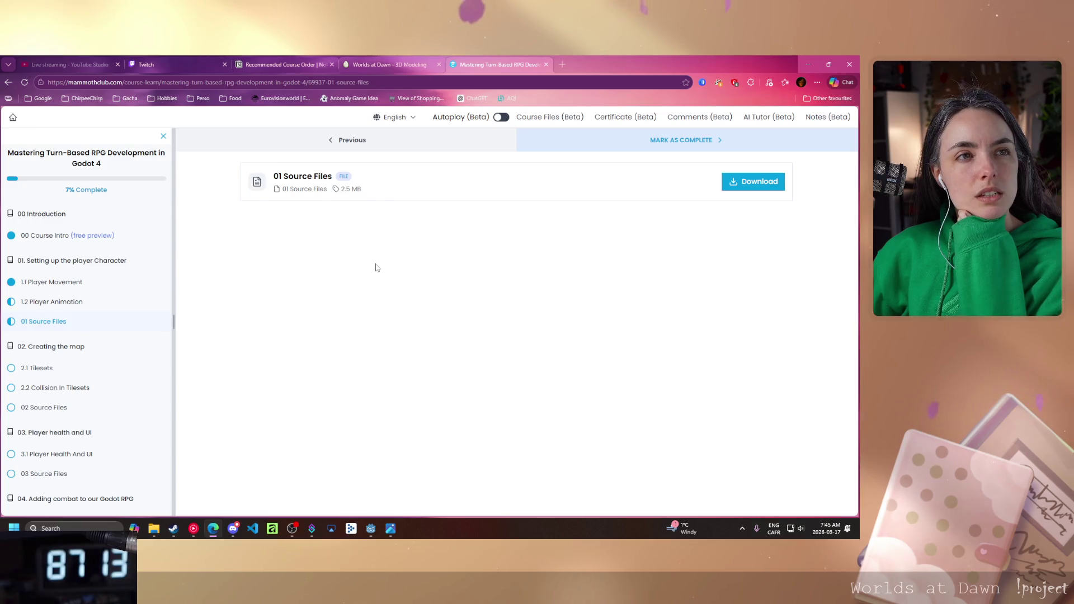
left_click(750, 184)
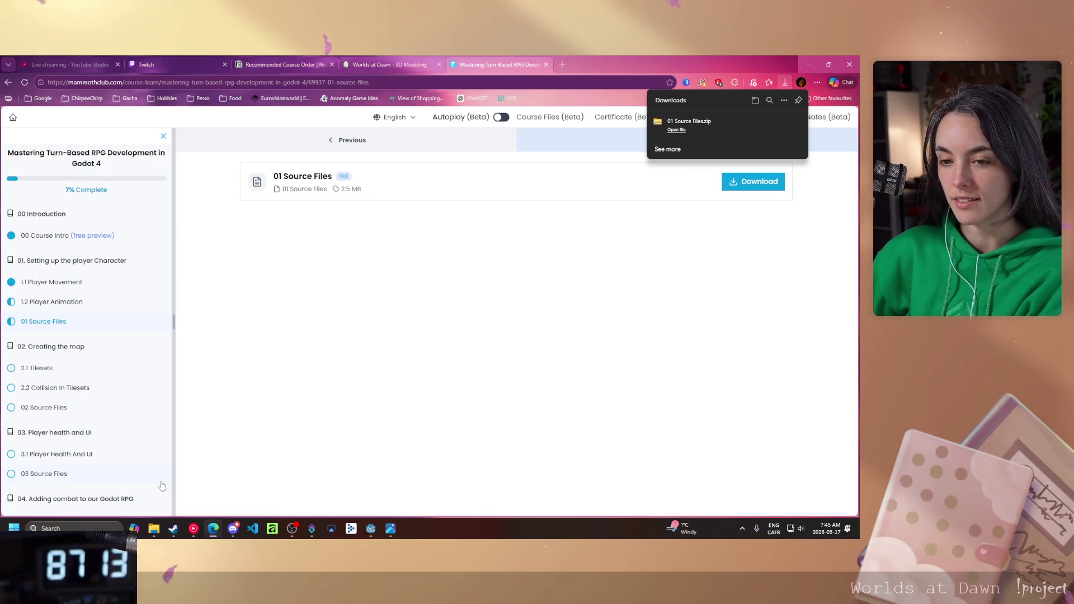
Let 01 Source Files.zip finish downloading in the Downloads panel.
mouse_move(155, 528)
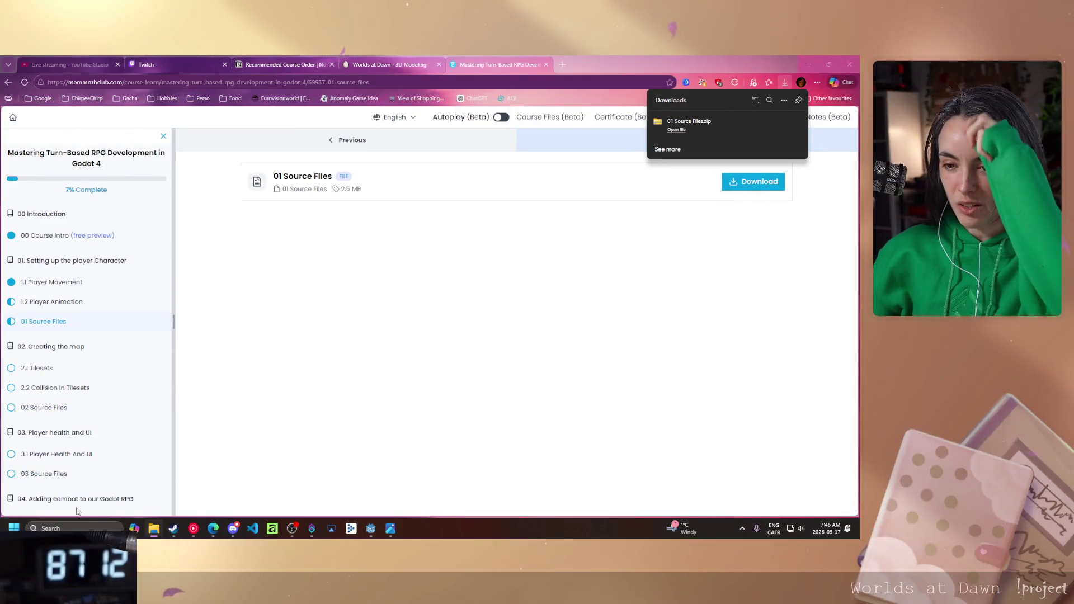
Switch from the browser back to the Godot editor showing player.gd with Alt+Tab.
key("alt+Tab")
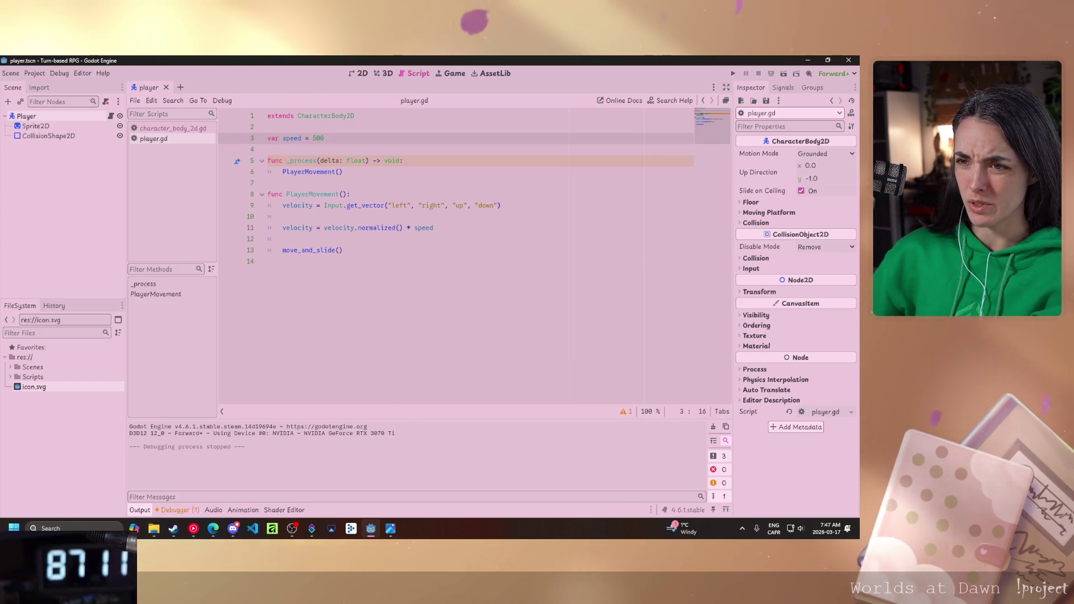
left_click(382, 228)
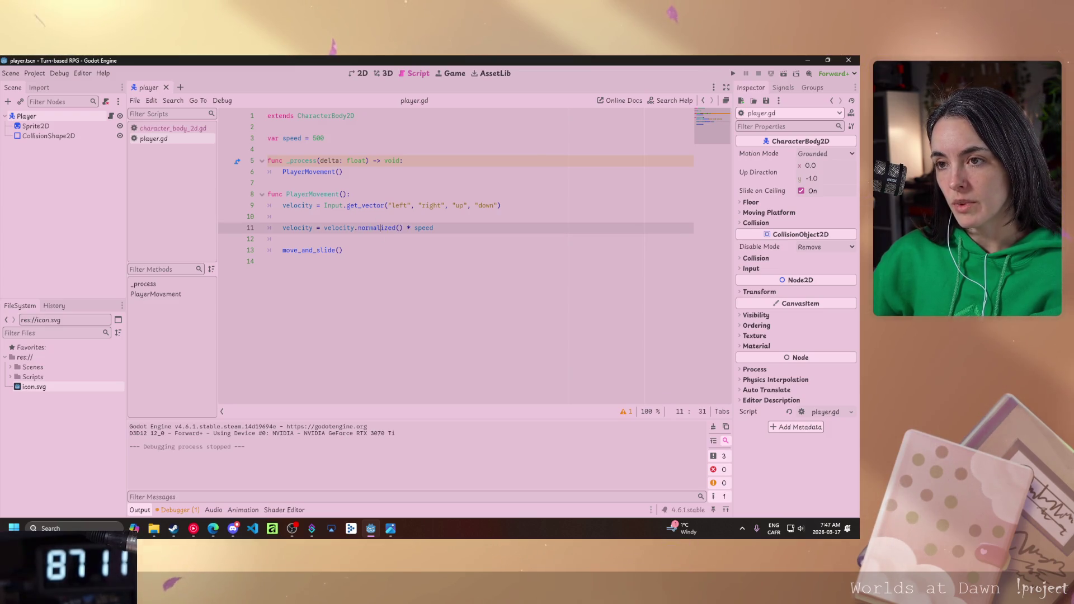
mouse_move(382, 228)
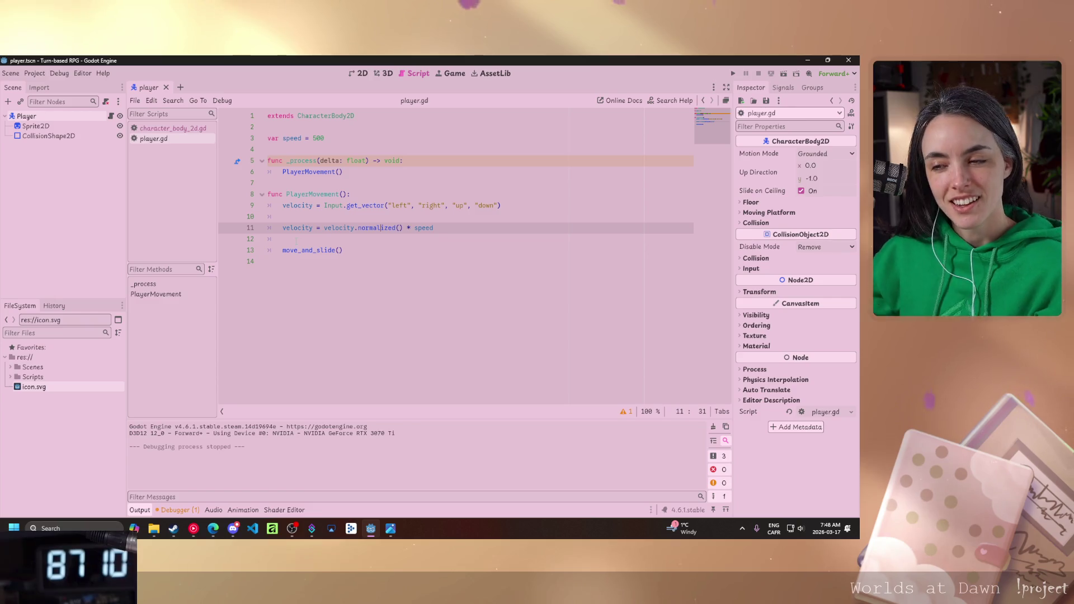
left_click(227, 250)
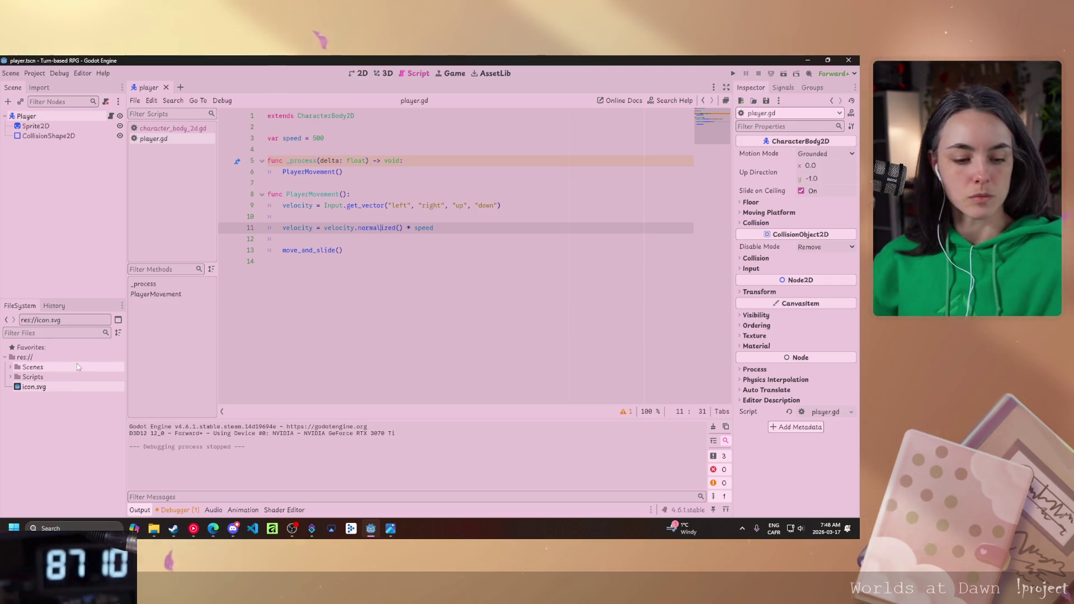
right_click(30, 358)
mouse_move(85, 365)
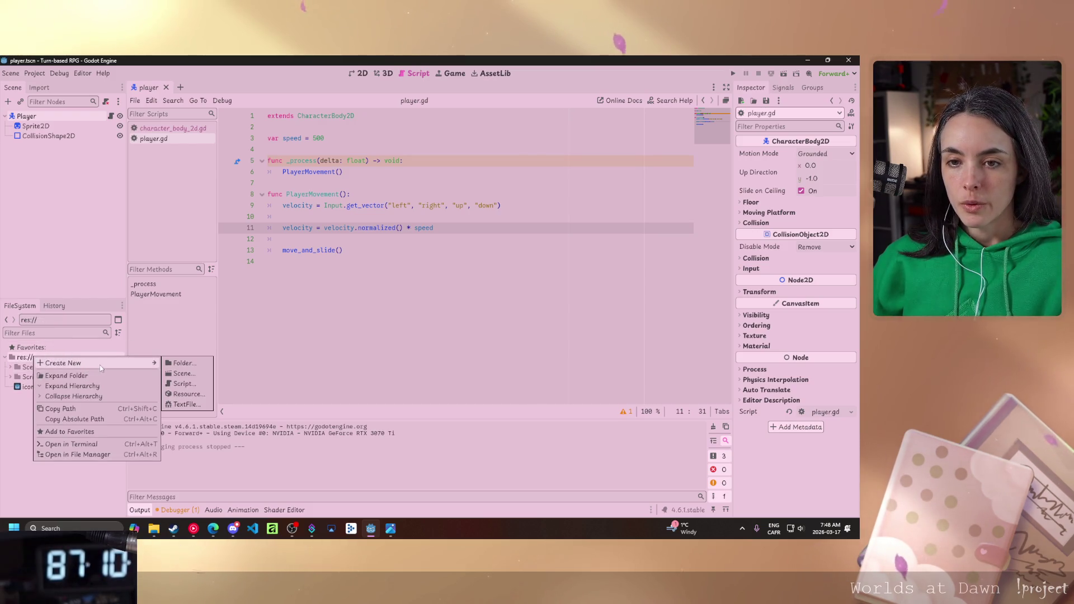
left_click(179, 365)
type("Assets")
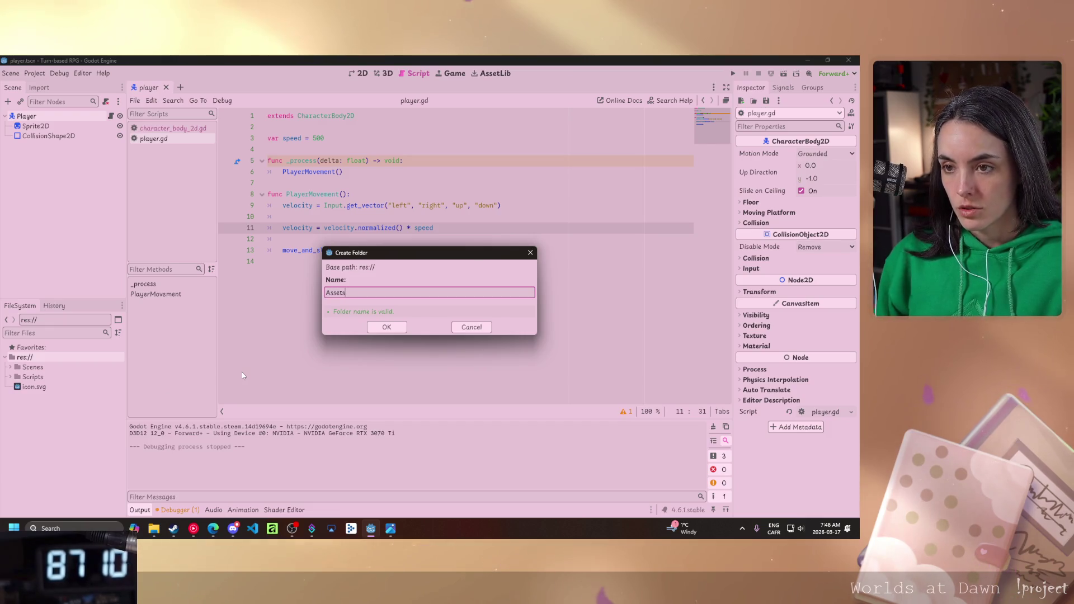
key("Return")
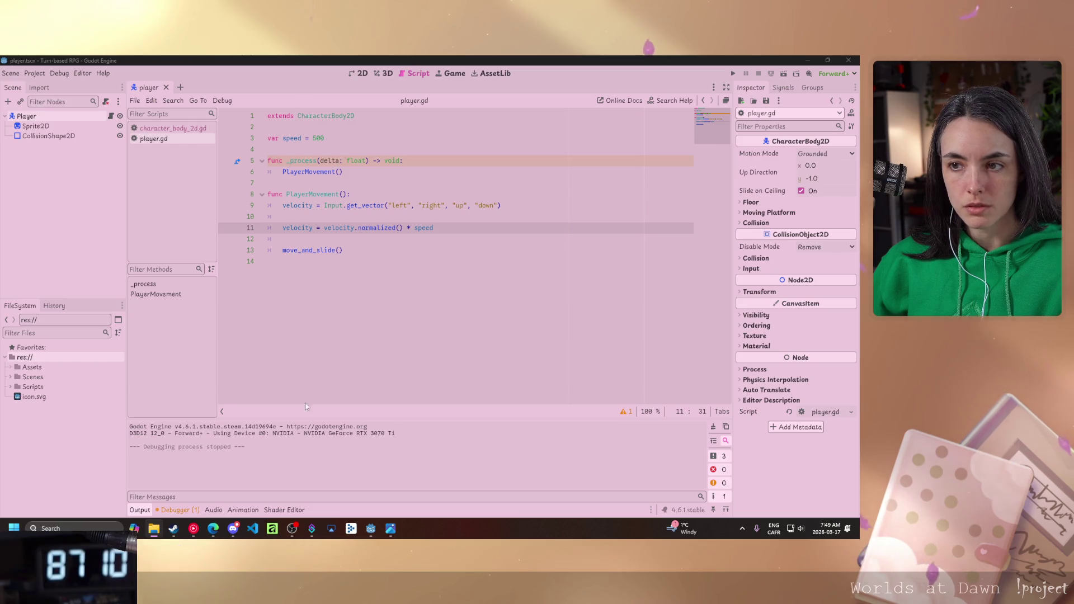
left_click(11, 367)
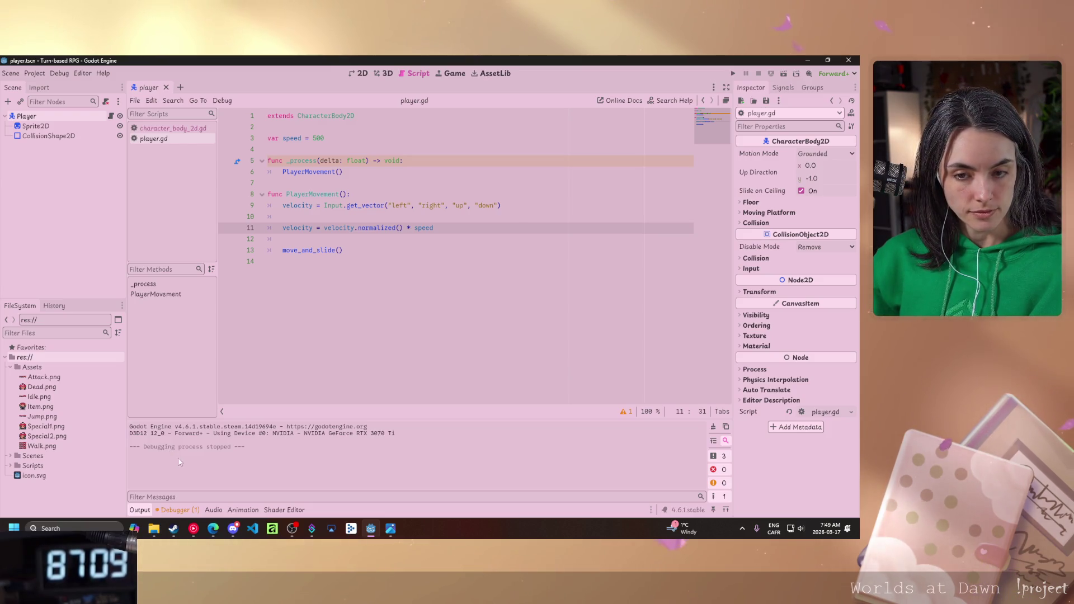
mouse_move(88, 447)
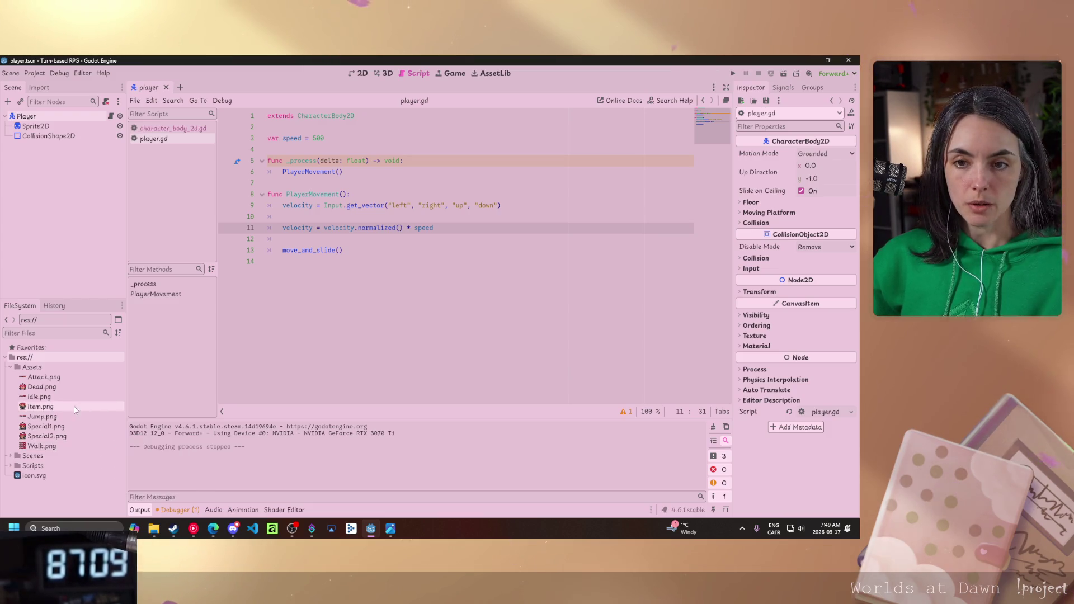
left_click(51, 367)
Create a new folder named Player inside the Assets folder.
right_click(52, 367)
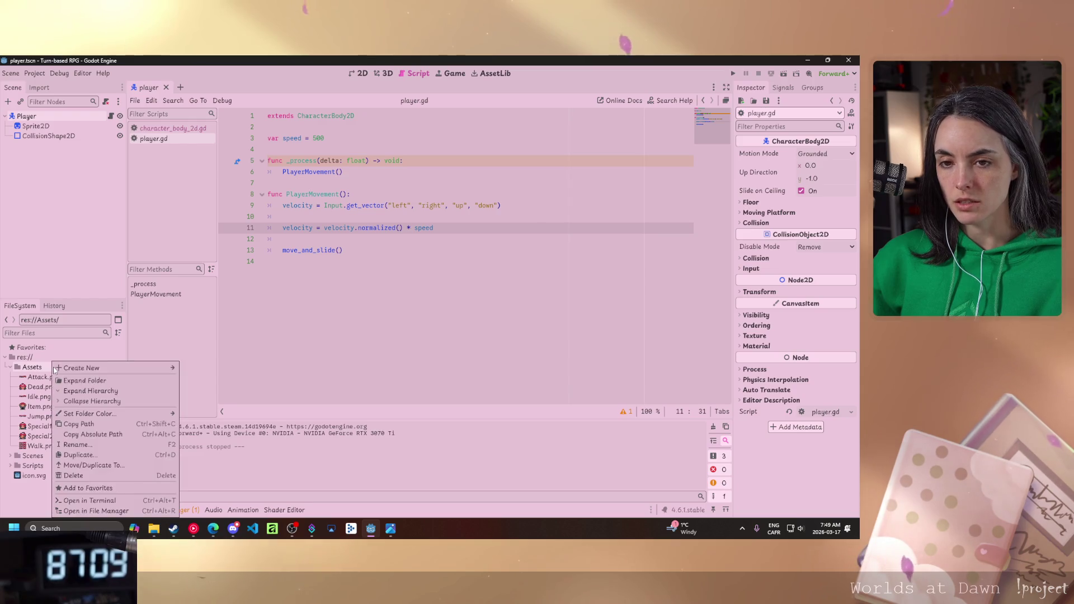
mouse_move(83, 370)
left_click(202, 367)
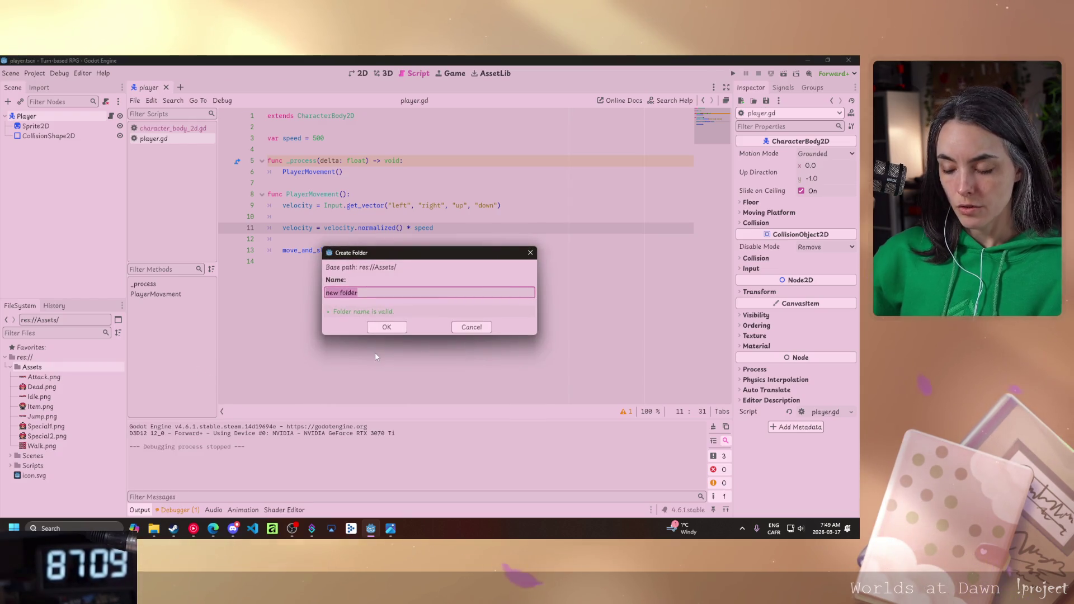
type("Player")
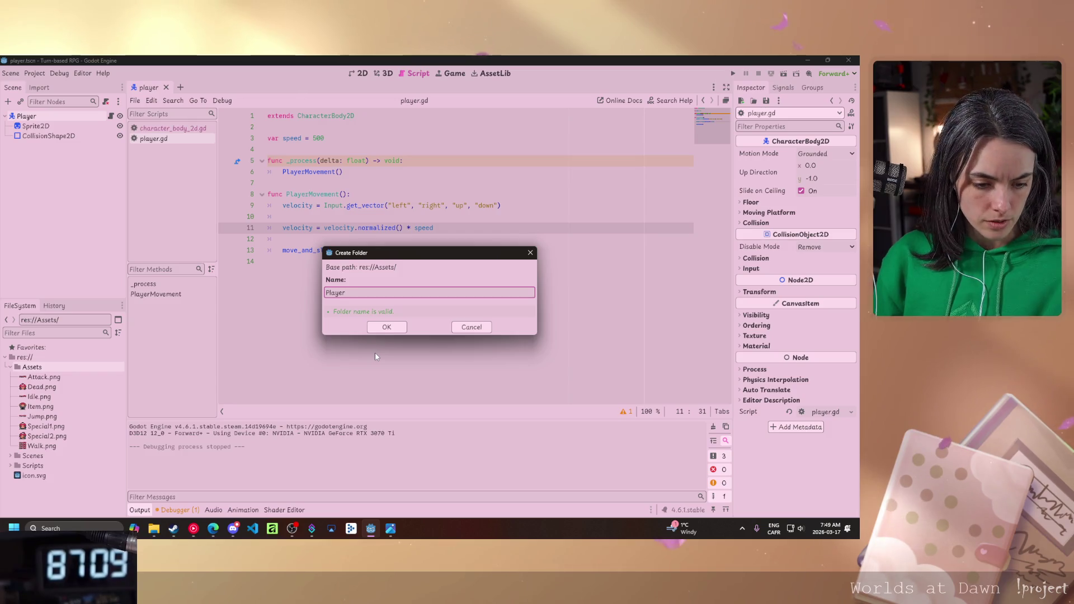
key("Return")
Move the eight sprite sheets, Attack.png through Walk.png, into the Player folder.
left_click(44, 387)
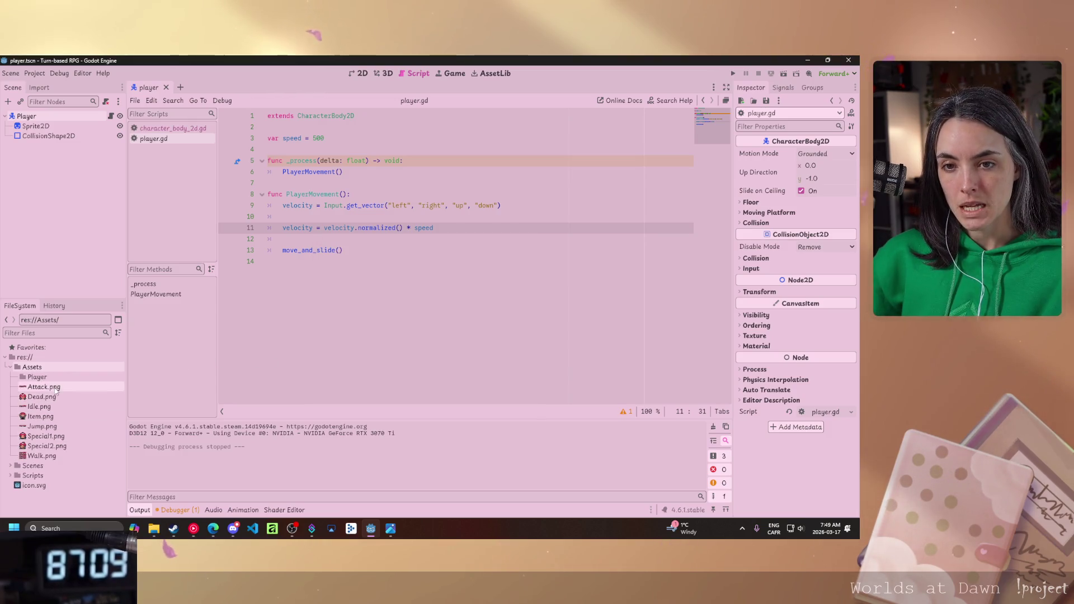
left_click(50, 456, "shift")
mouse_move(42, 384)
left_mouse_down()
mouse_move(34, 391)
mouse_move(36, 377)
left_mouse_up()
left_click(397, 312)
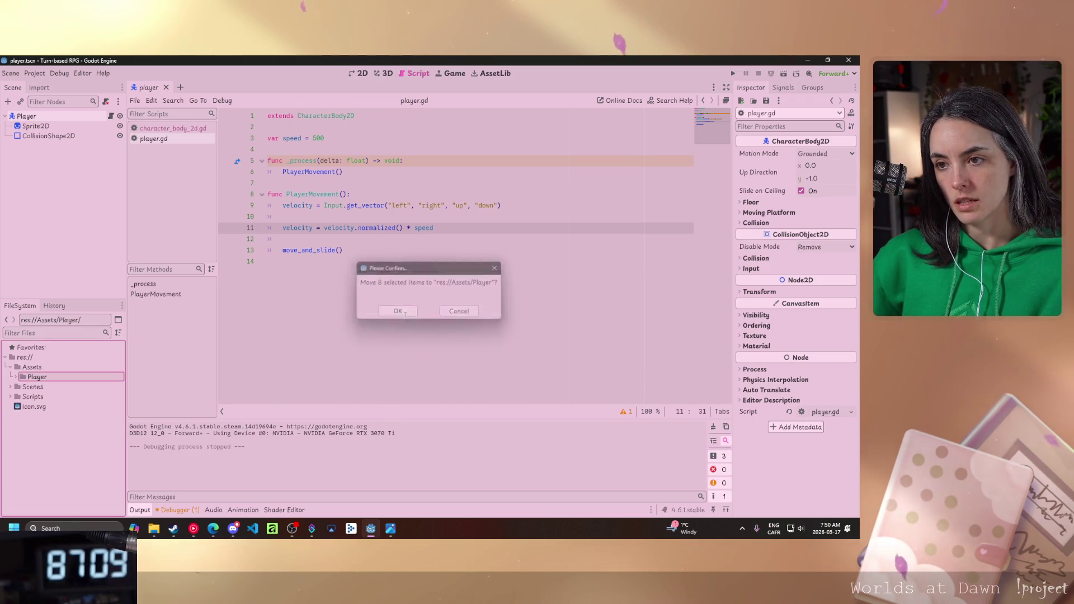
left_click(16, 378)
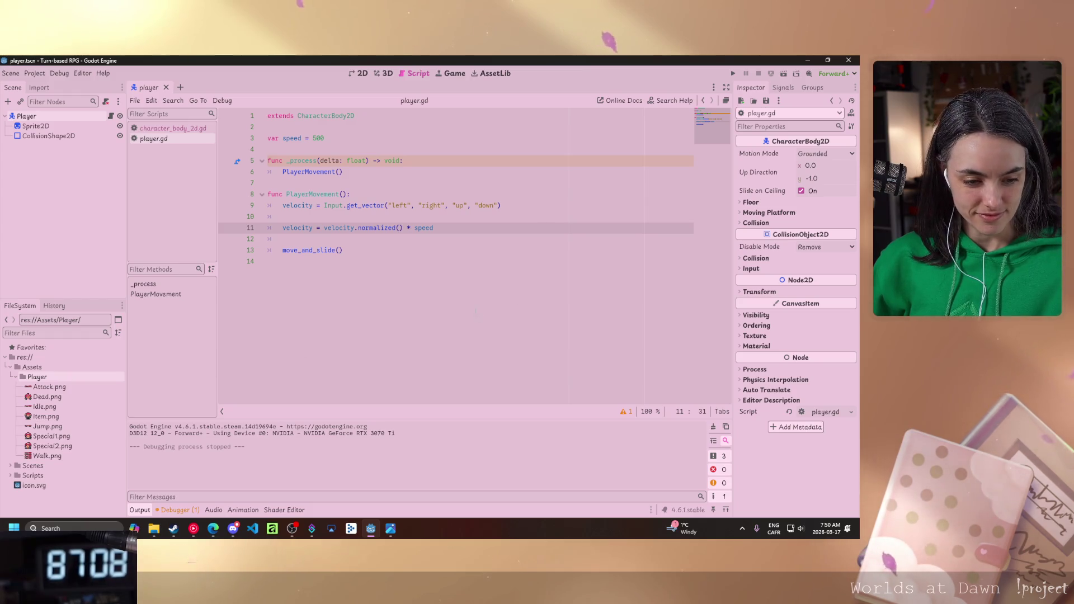
left_click(31, 126)
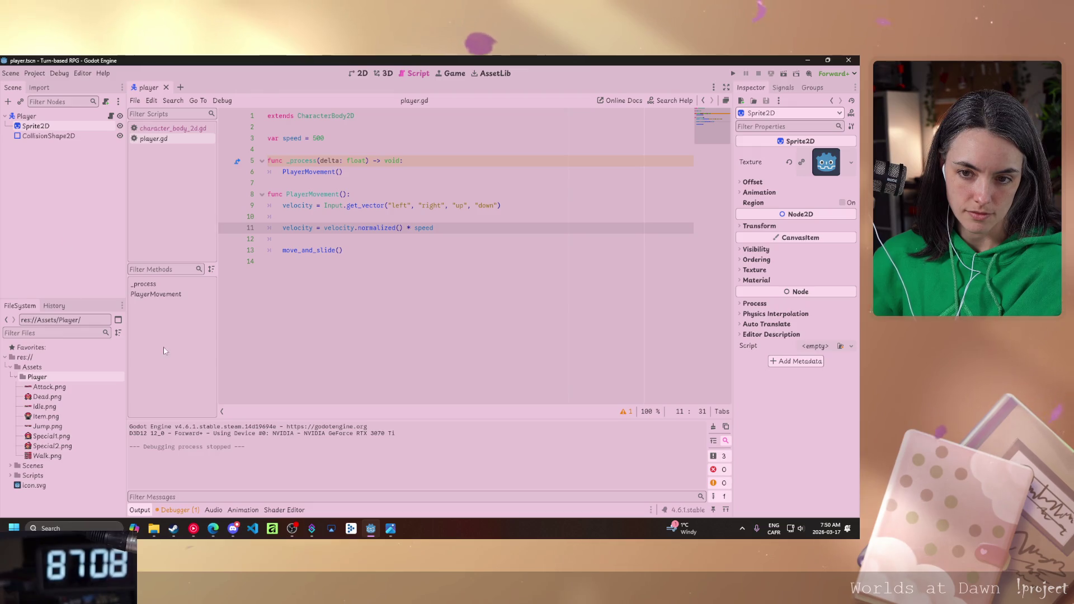
Try Walk.png as the sprite's texture in the 2D view, then undo back to the Godot icon.
left_click(48, 456)
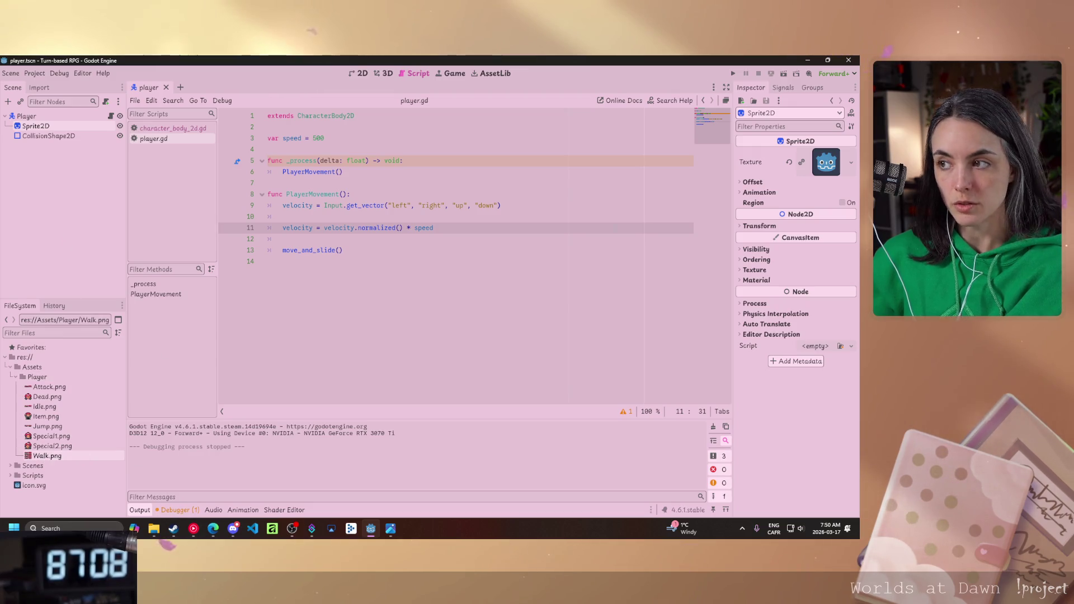
mouse_move(49, 459)
left_mouse_down()
mouse_move(635, 311)
mouse_move(822, 168)
left_mouse_up()
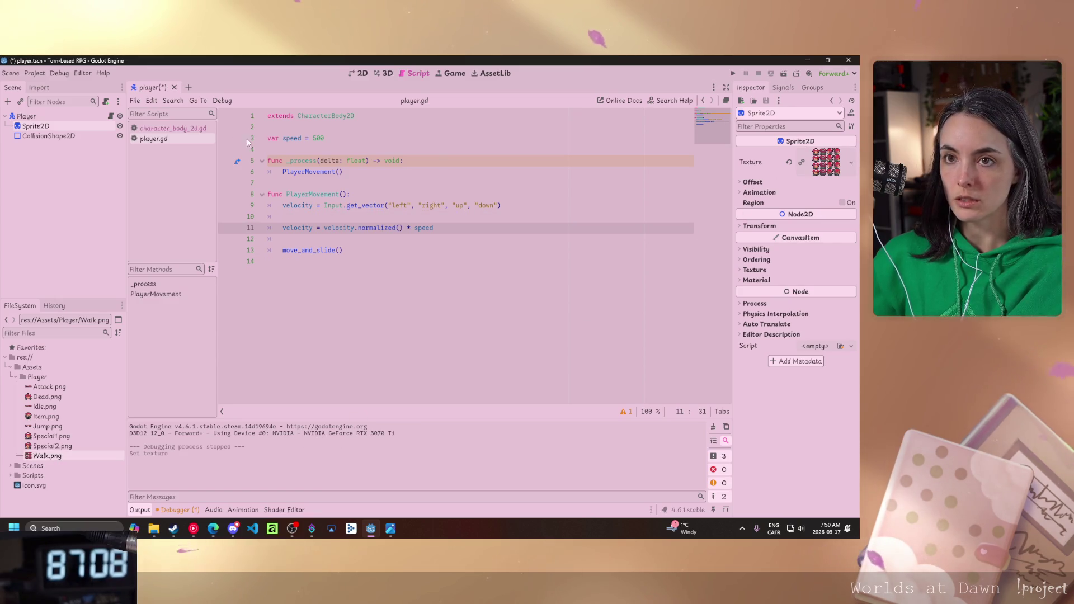
left_click(362, 73)
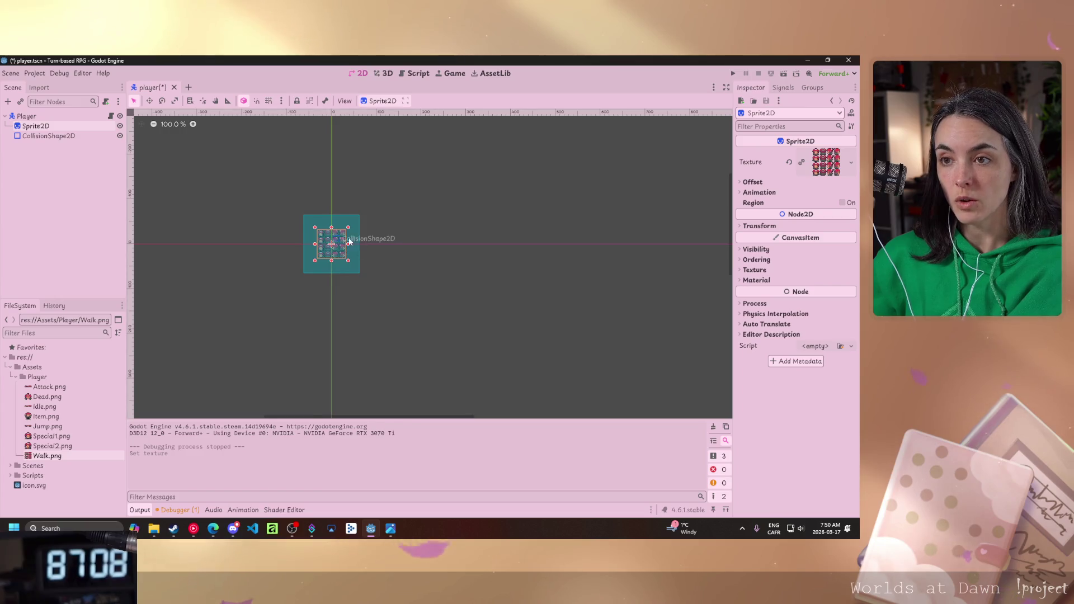
scroll(338, 246, "up", 10)
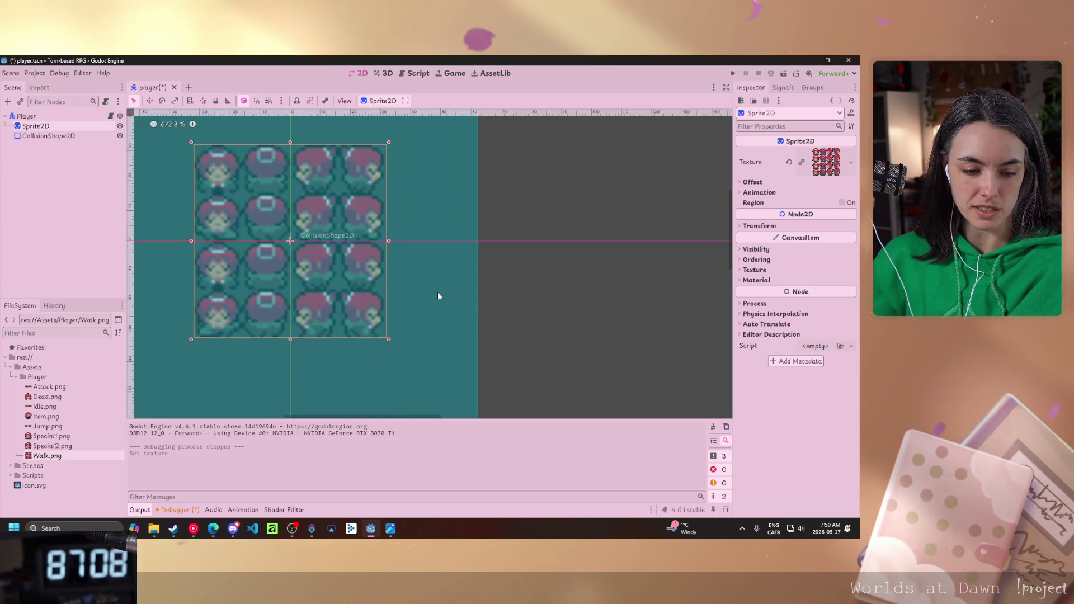
scroll(434, 292, "down", 6)
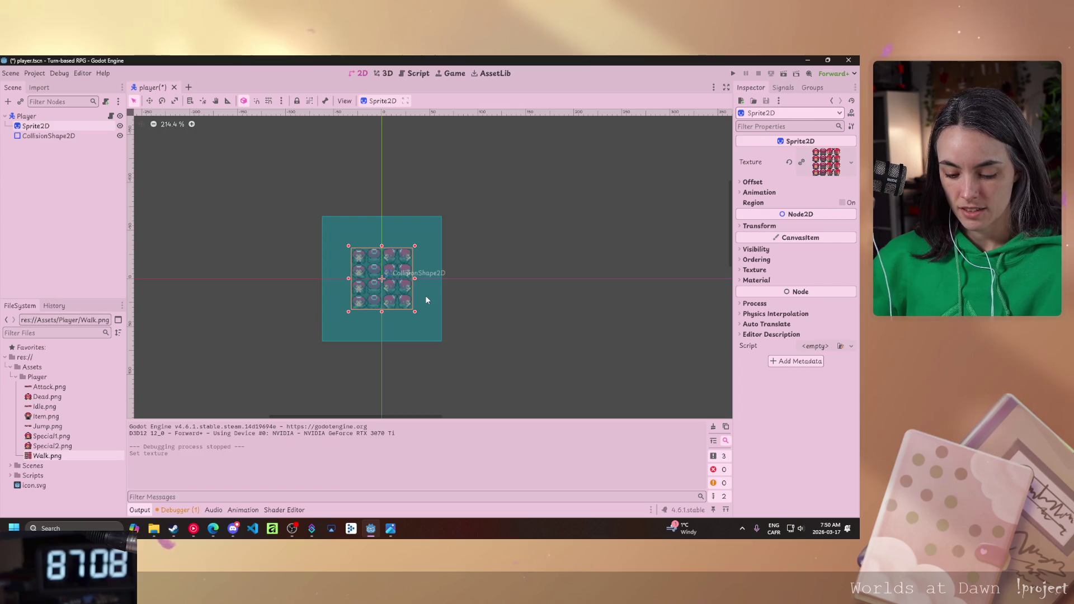
key("ctrl+z")
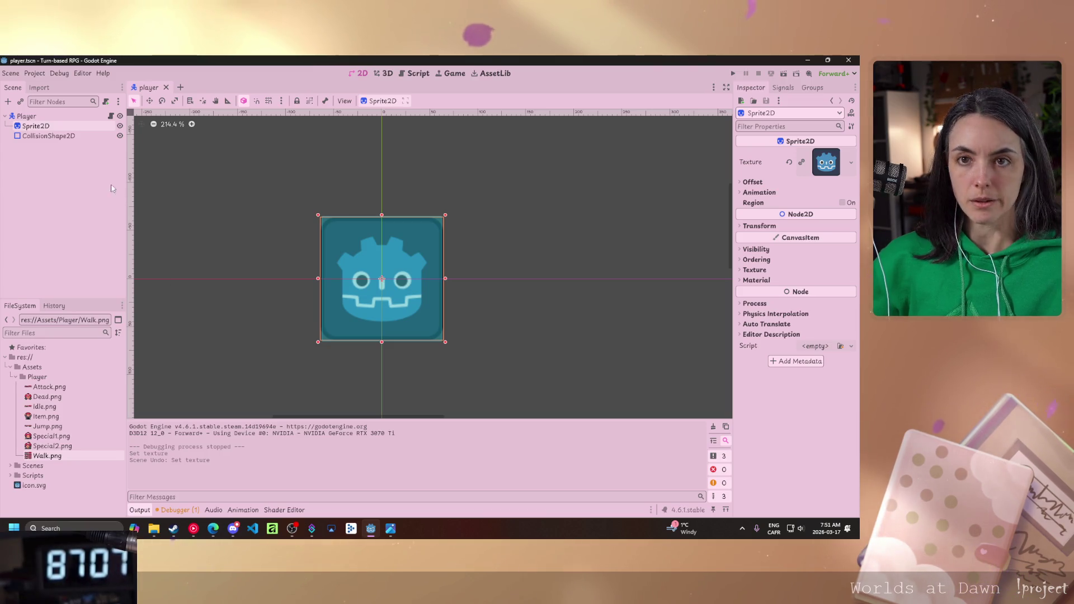
right_click(38, 126)
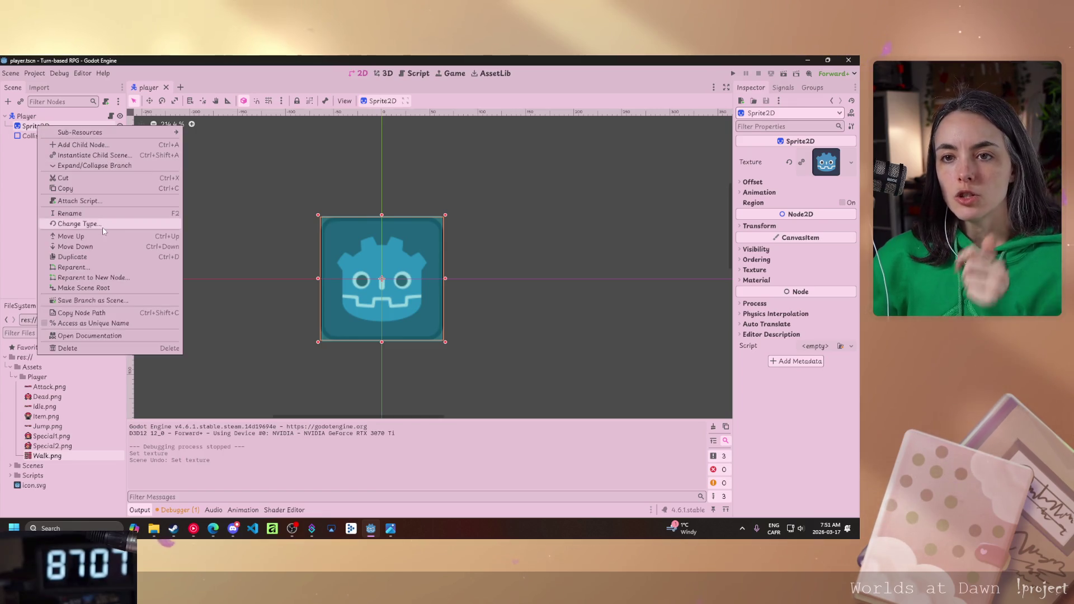
Change the Sprite2D node's type to AnimatedSprite2D.
left_click(104, 224)
type("anim")
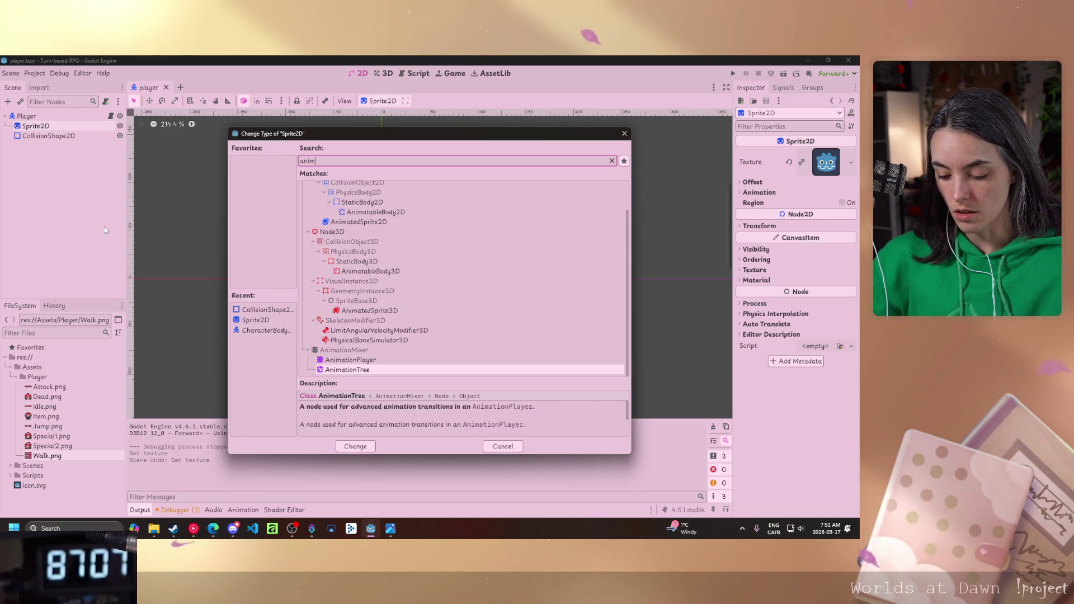
type("ated")
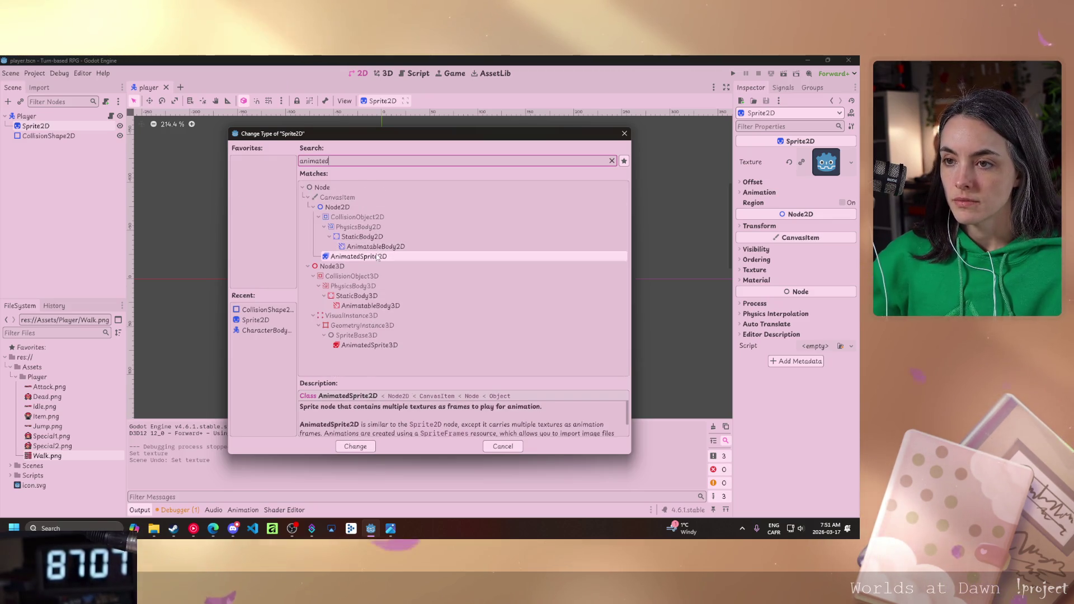
double_click(352, 256)
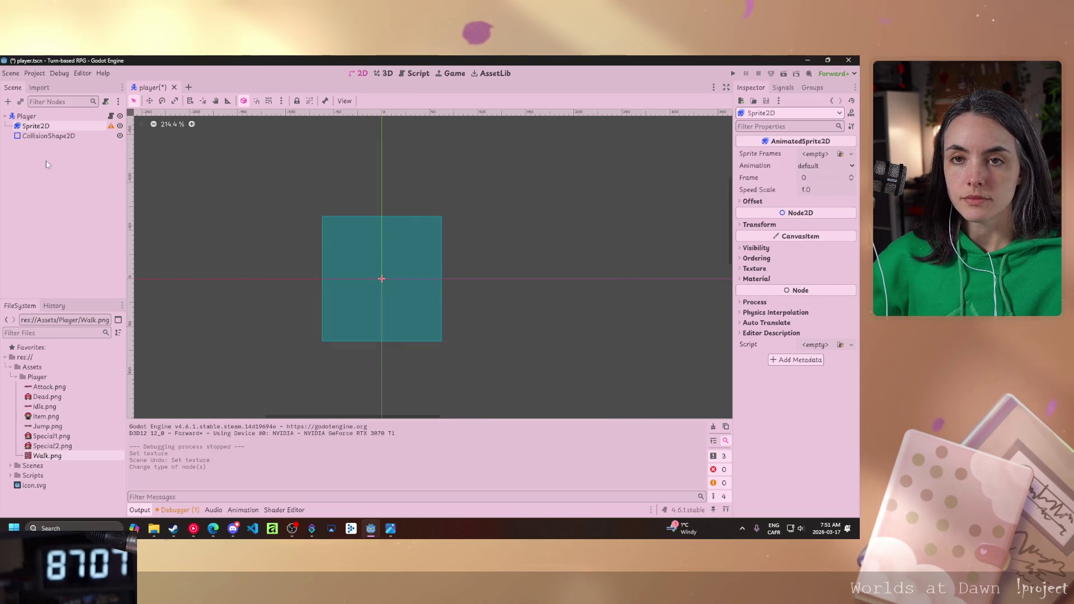
Rename the sprite node to Animation.
double_click(35, 126)
type("Animation")
key("Return")
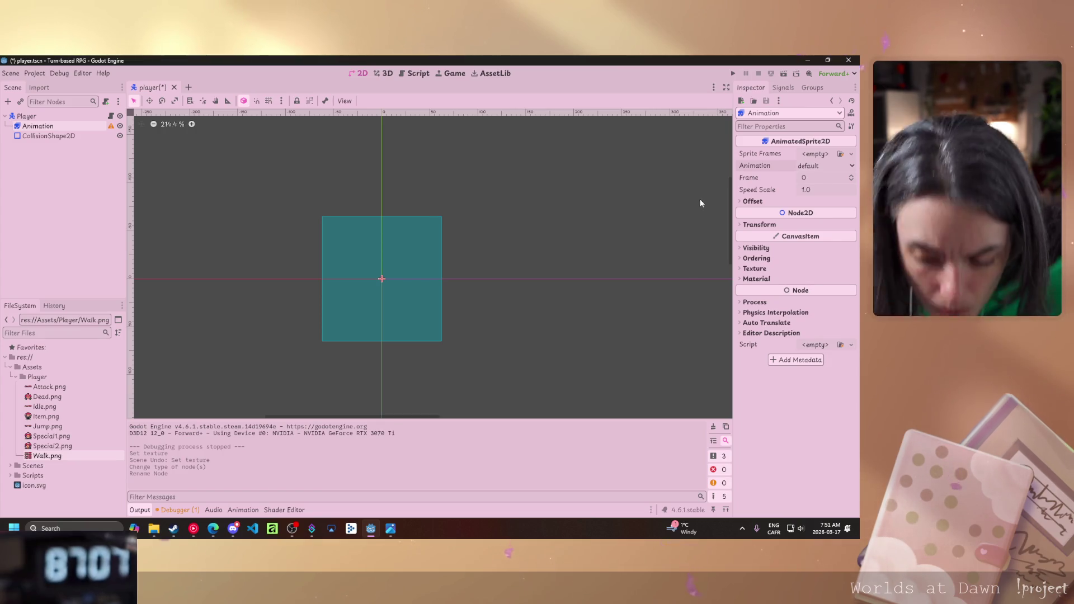
left_click(824, 155)
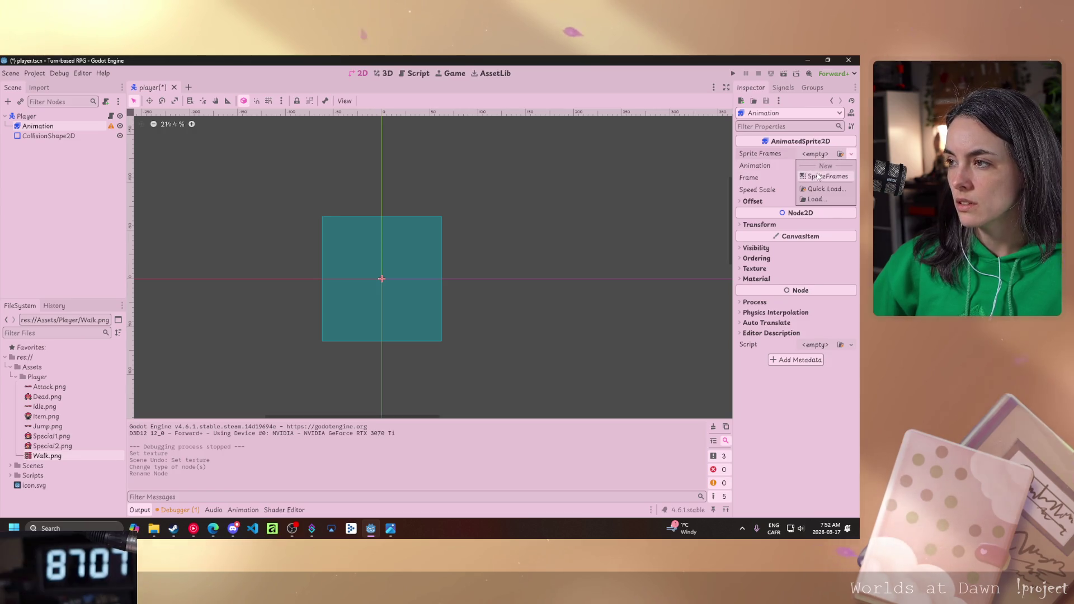
Give Sprite Frames a new SpriteFrames resource, save the scene, and select the Animation node.
left_click(816, 177)
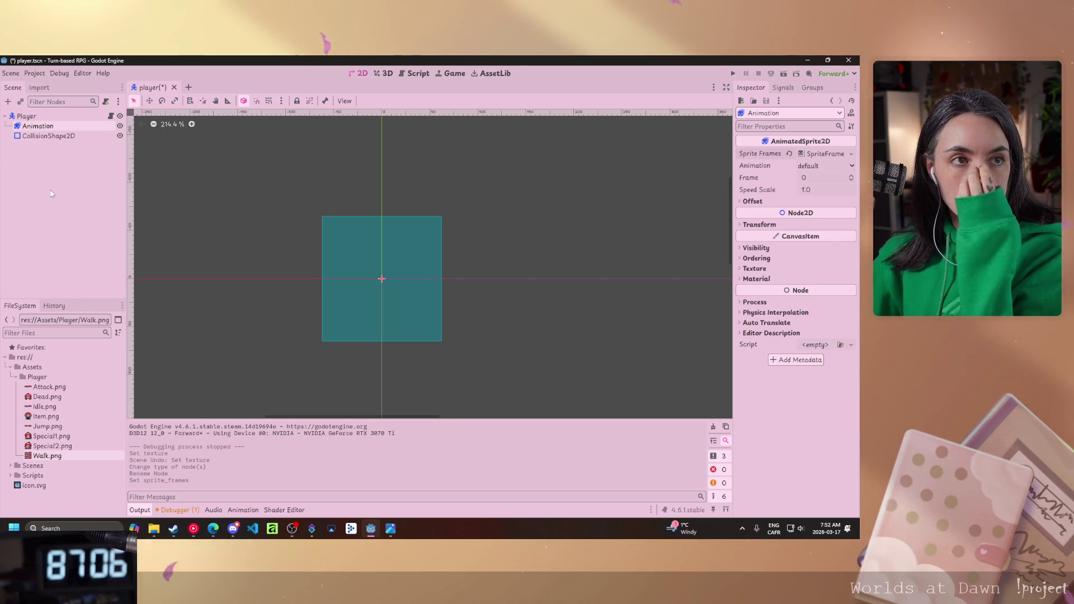
key("ctrl+s")
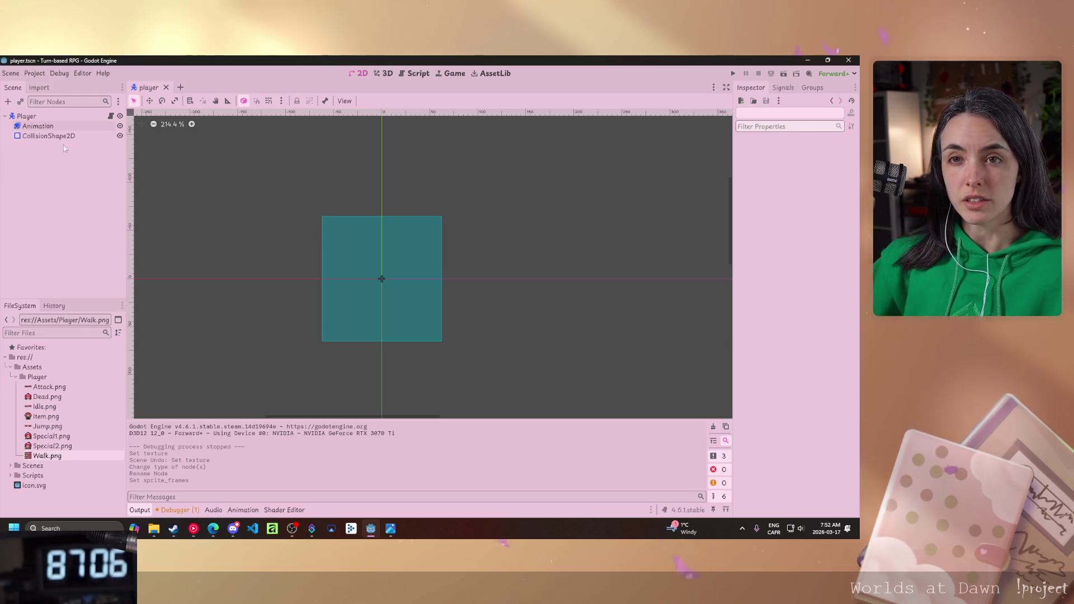
left_click(54, 130)
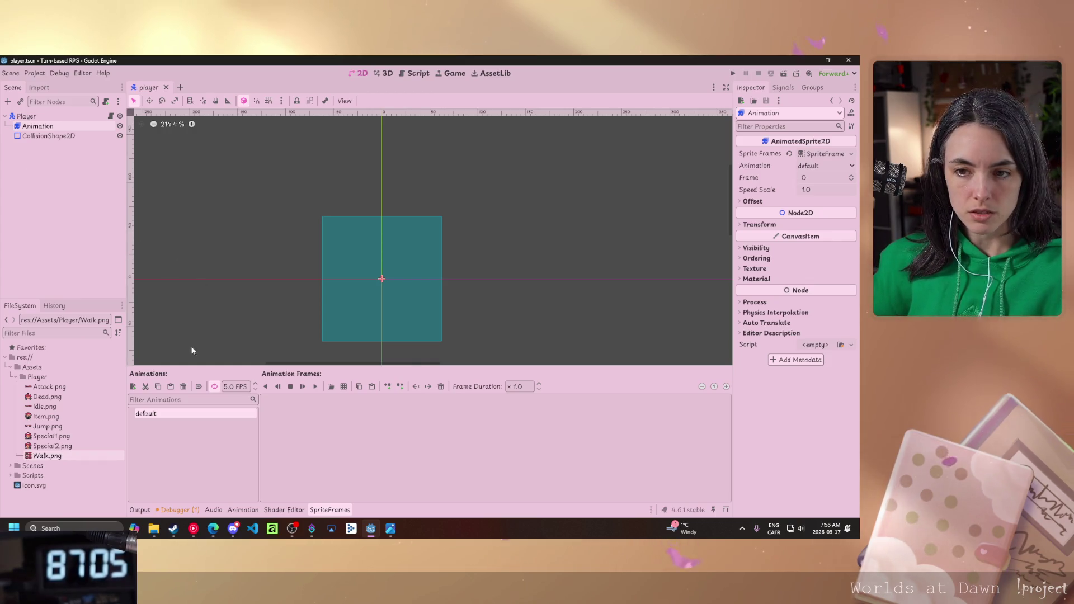
Rename the default SpriteFrames animation to idle.
double_click(146, 414)
type("dle")
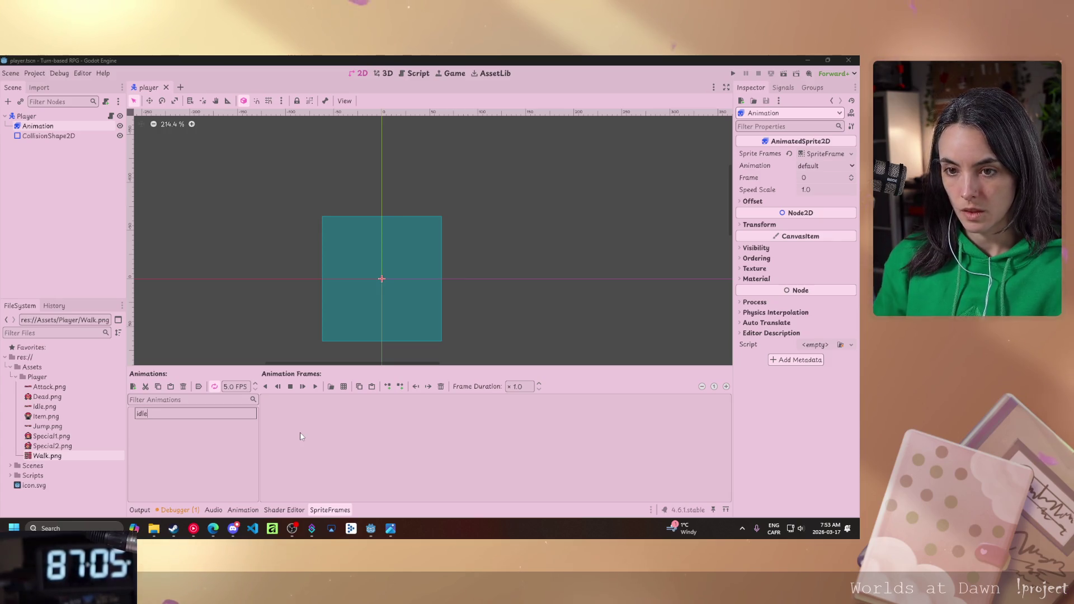
type("idle")
key("Return")
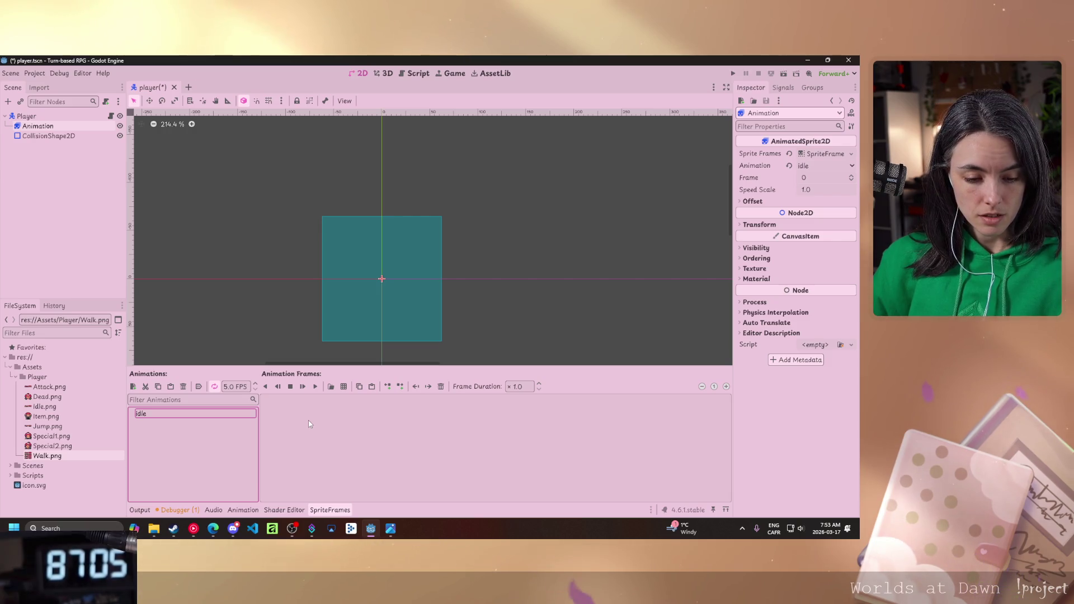
key("Return")
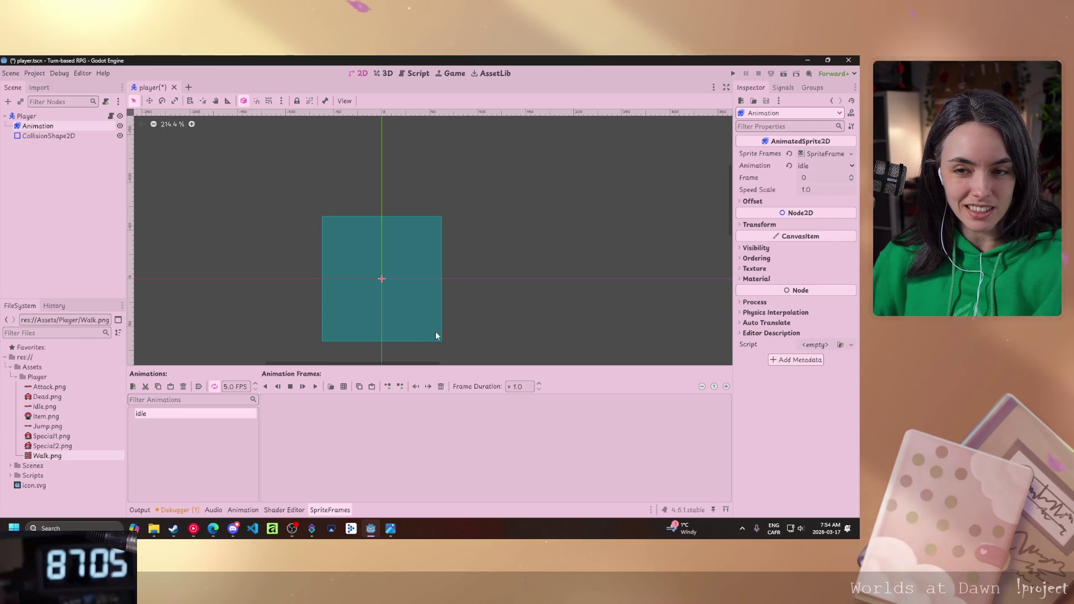
Rename the idle animation to idle_r.
double_click(156, 414)
key("End")
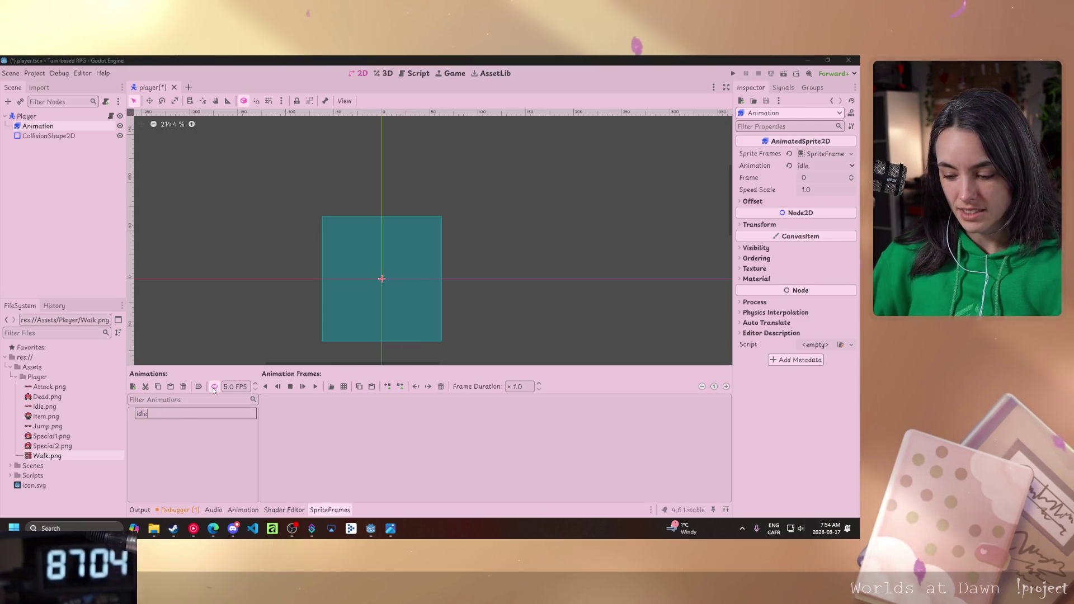
type("_r")
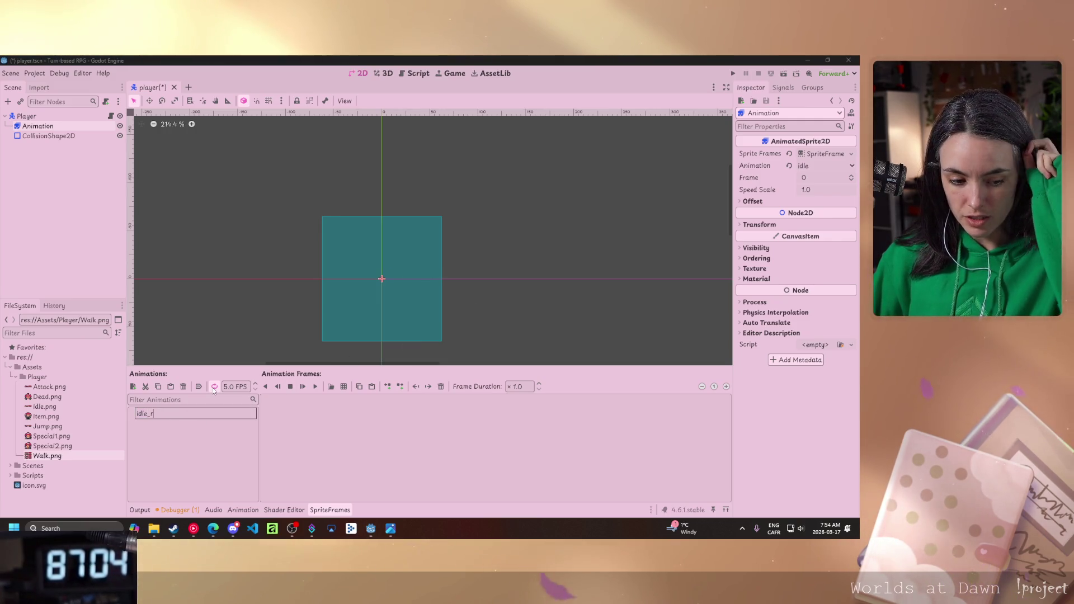
key("Return")
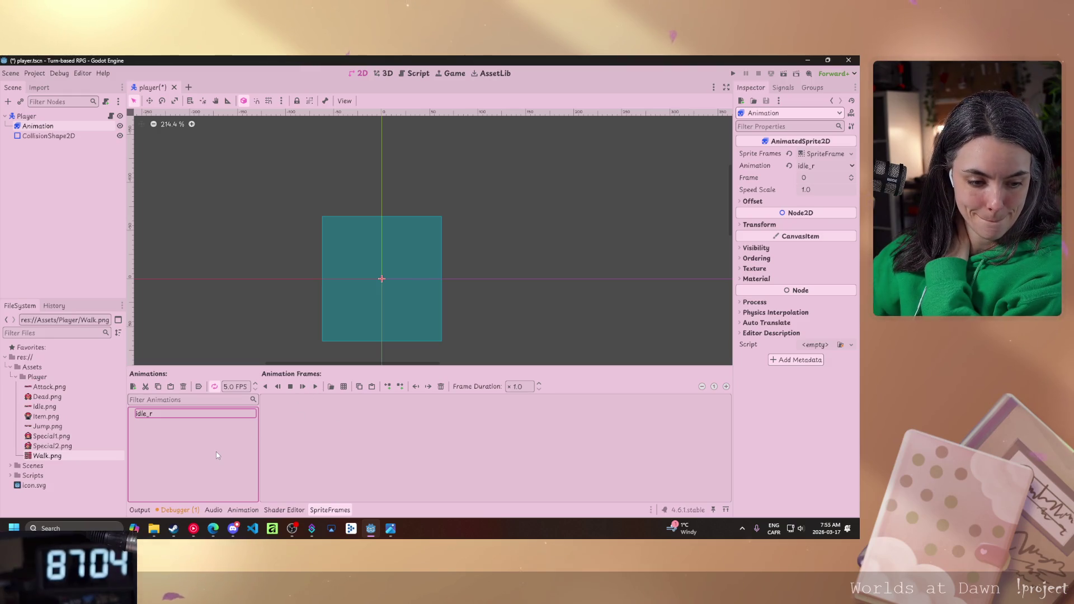
Add two new animations named idle_l and idle_u.
left_click(134, 386)
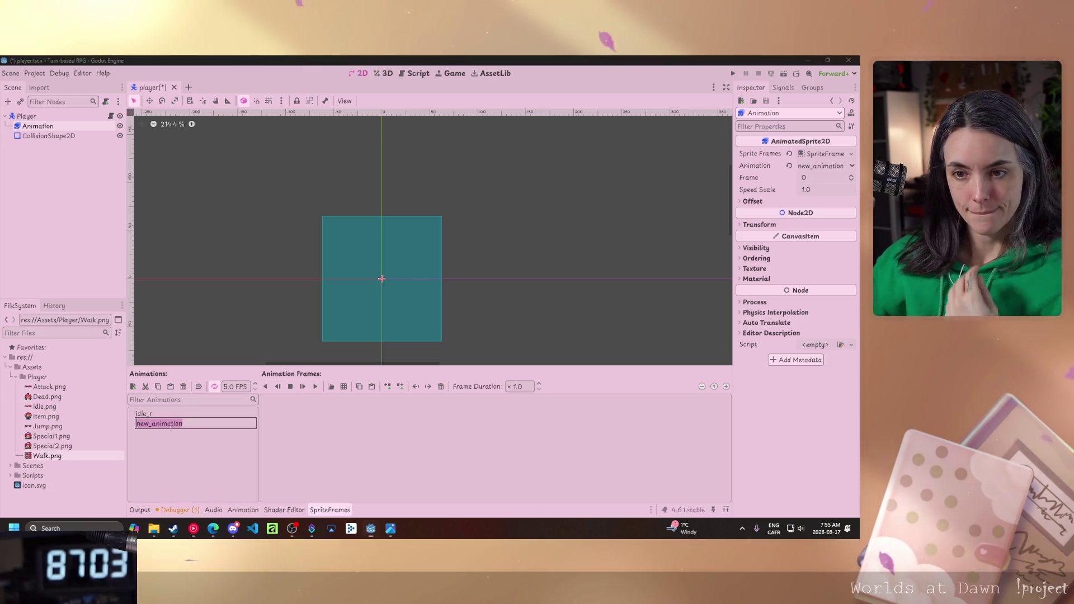
type("idle_l")
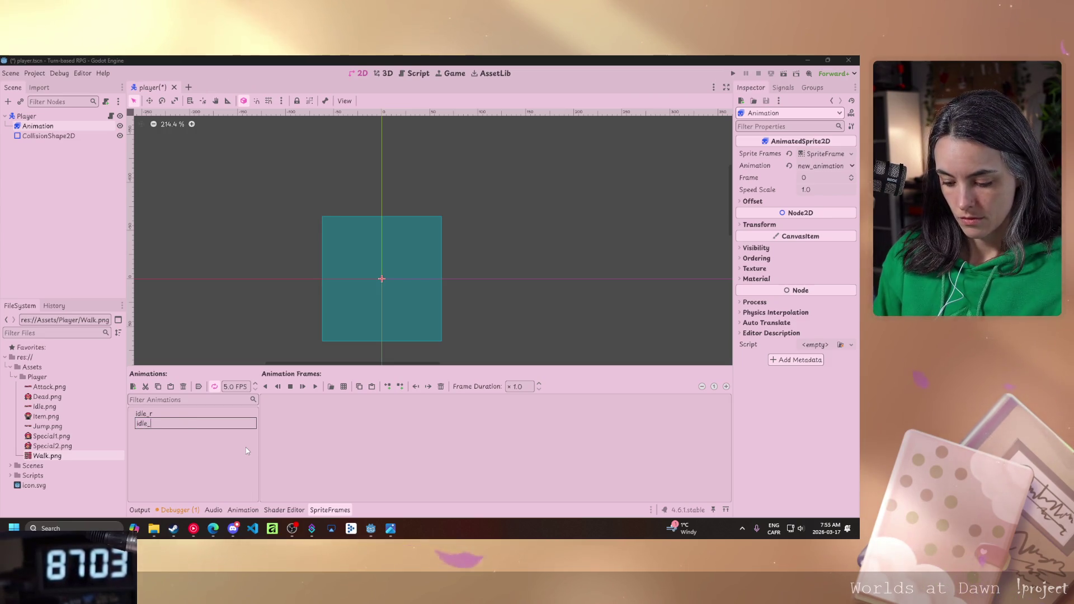
key("Return")
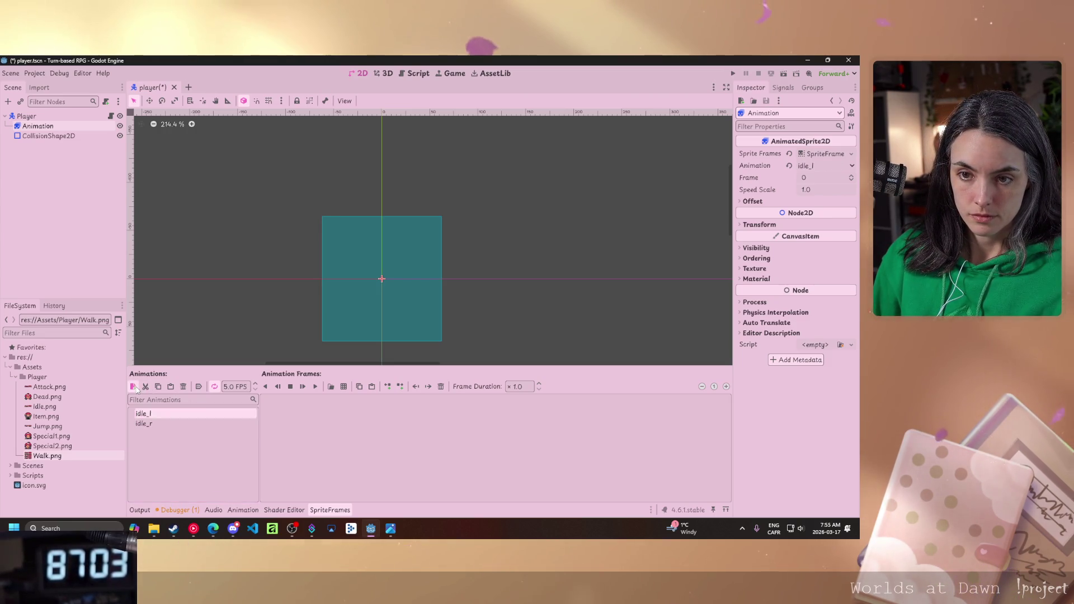
left_click(133, 387)
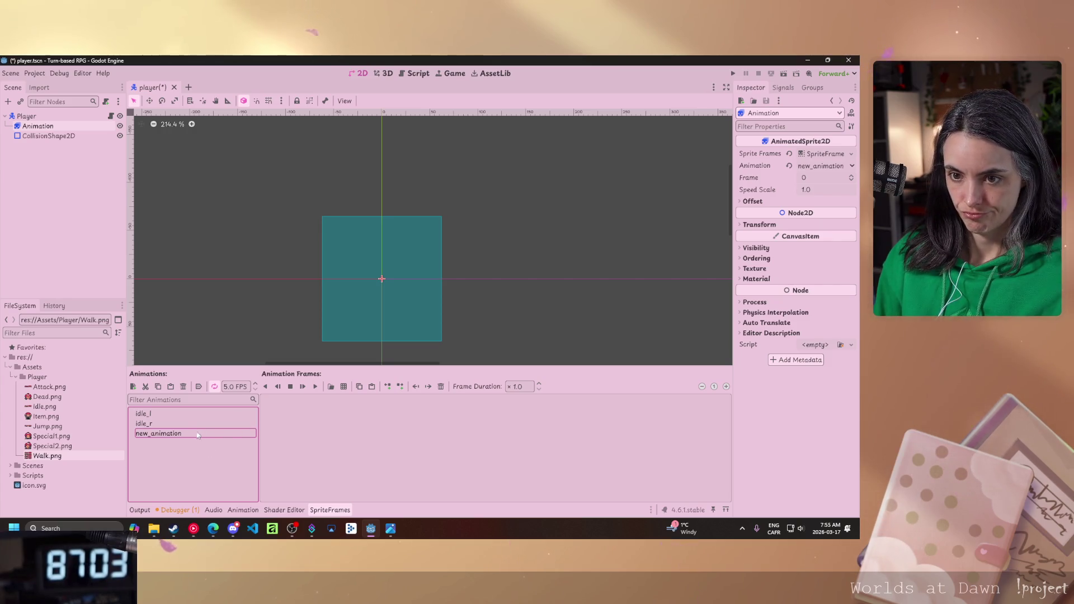
left_click(224, 434)
type("_u")
key("Return")
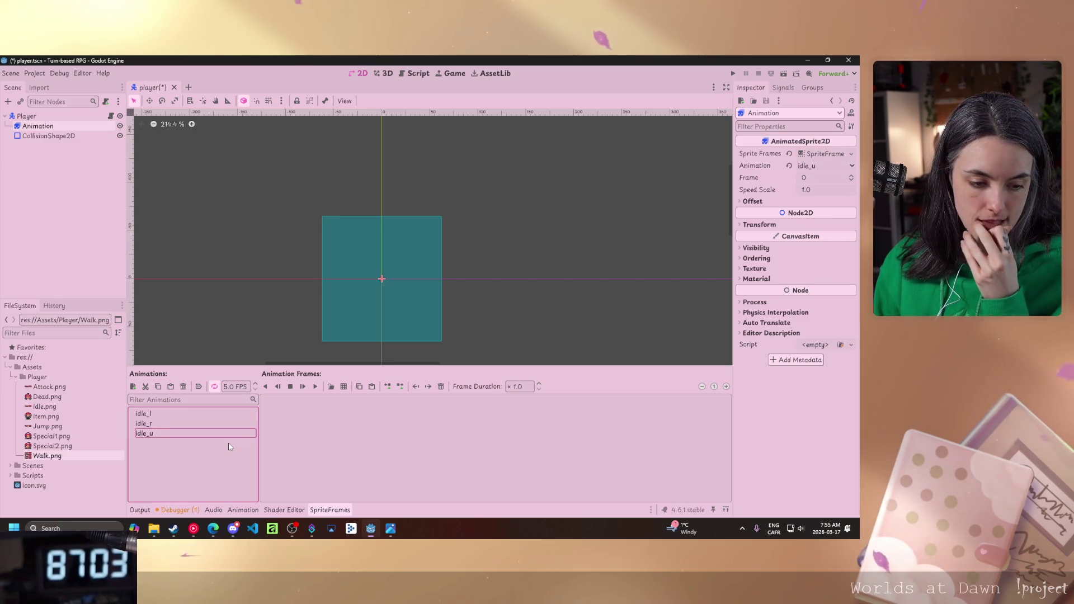
Add two more animations named idle_d and walk_r.
key("ctrl+n")
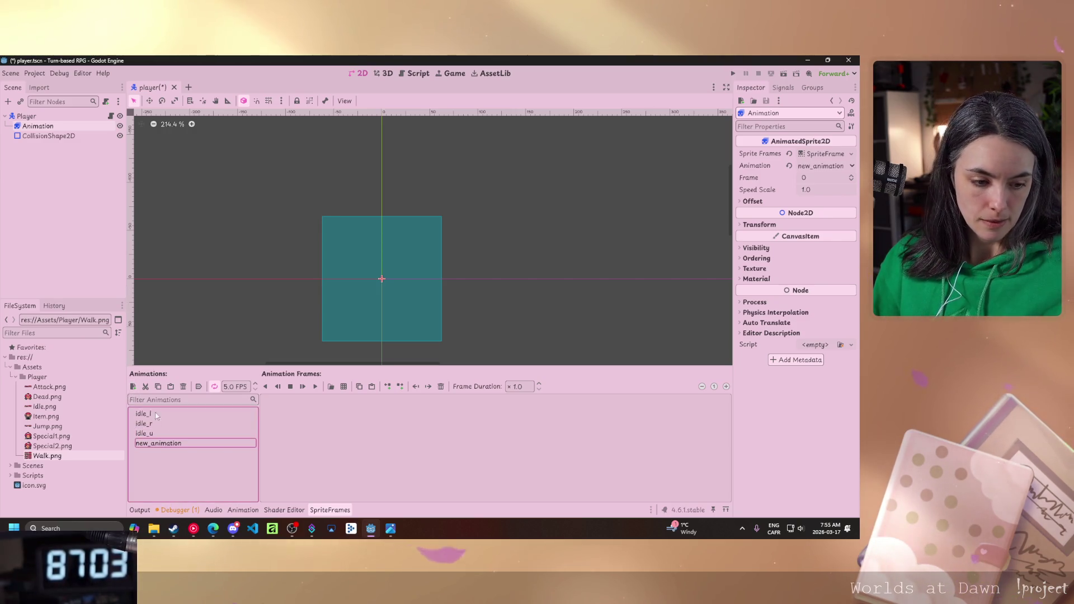
left_click(172, 445)
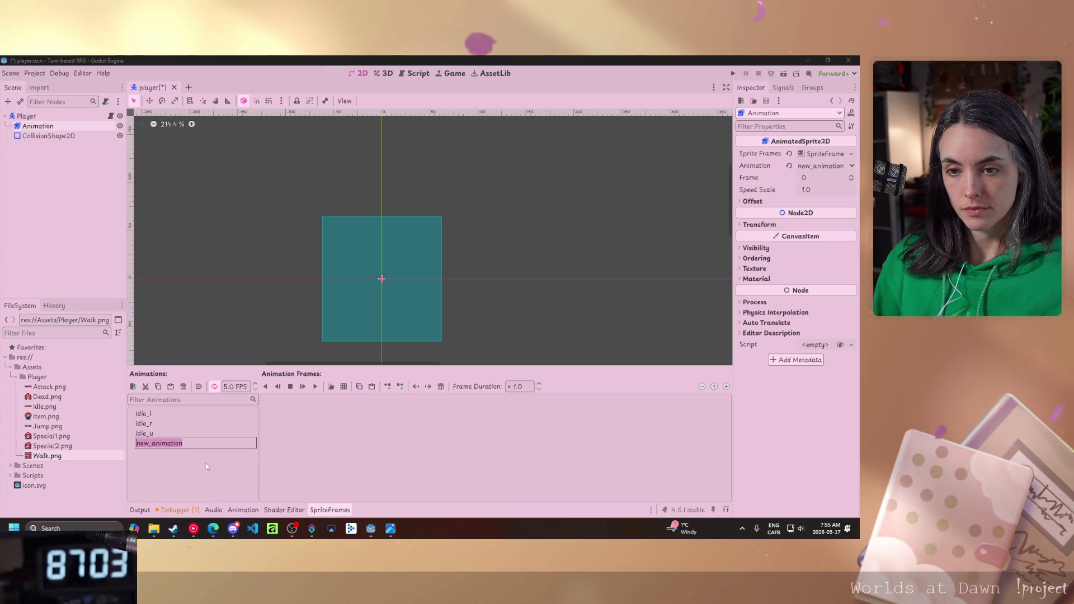
type("idle_")
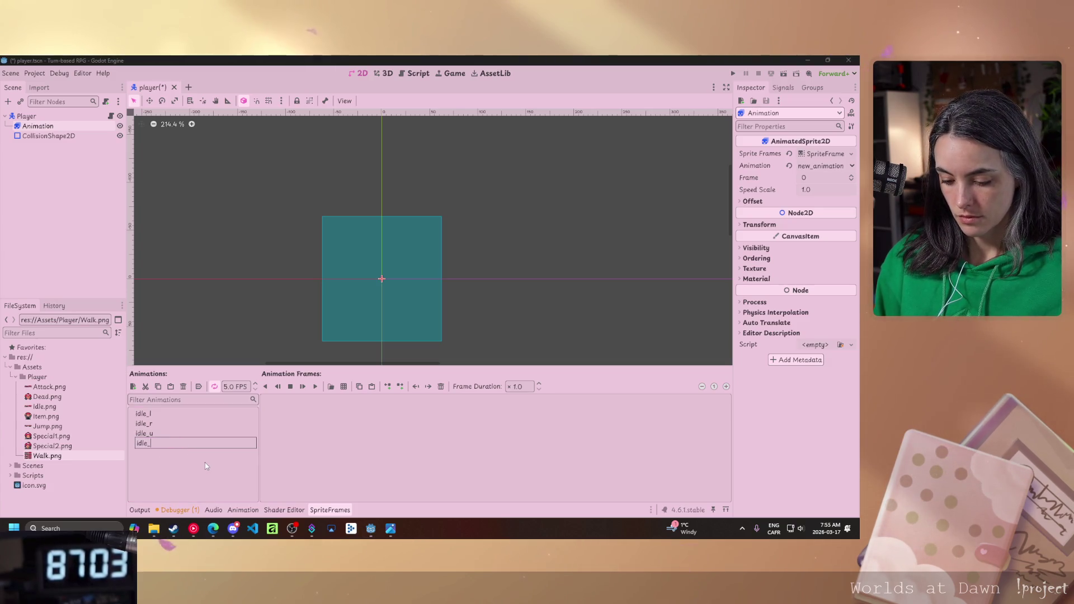
type("d")
key("Return")
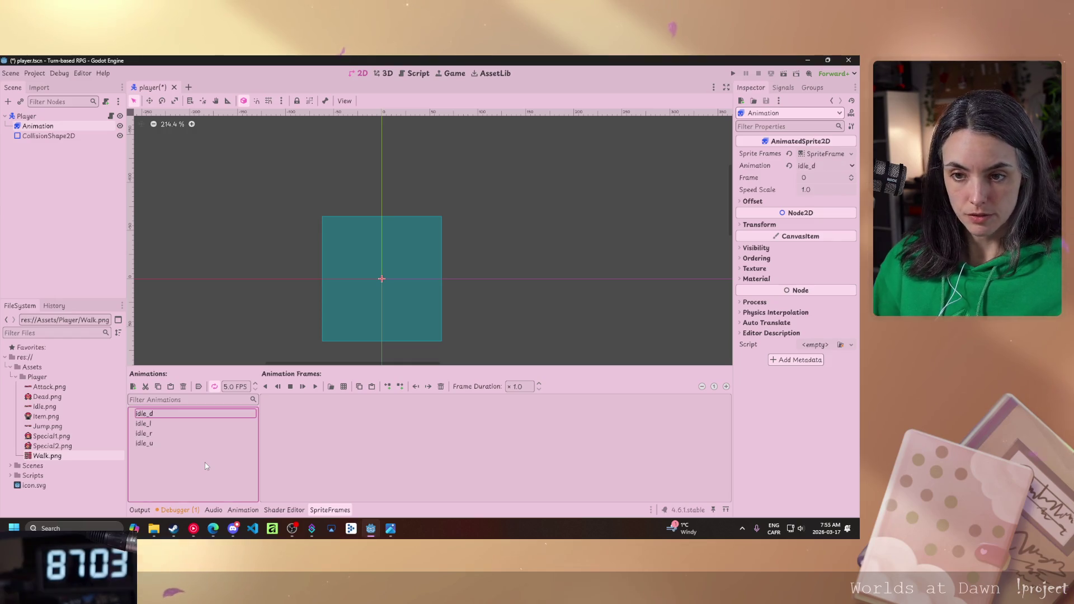
left_click(132, 387)
type("walk_")
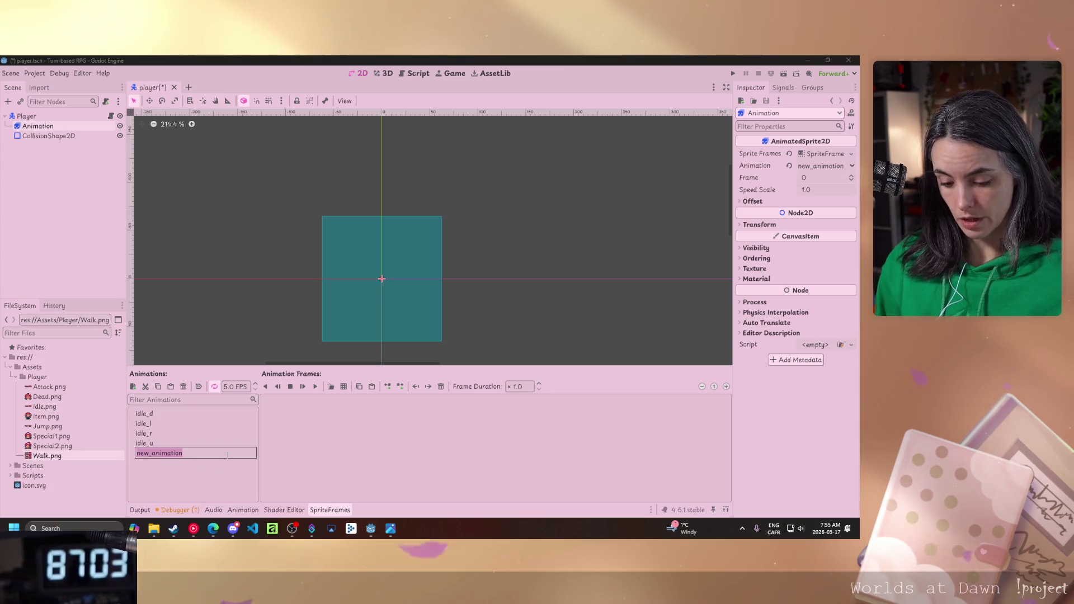
type("r")
key("Return")
Add two new animations named walk_l and walk_d.
left_click(133, 386)
type("walk")
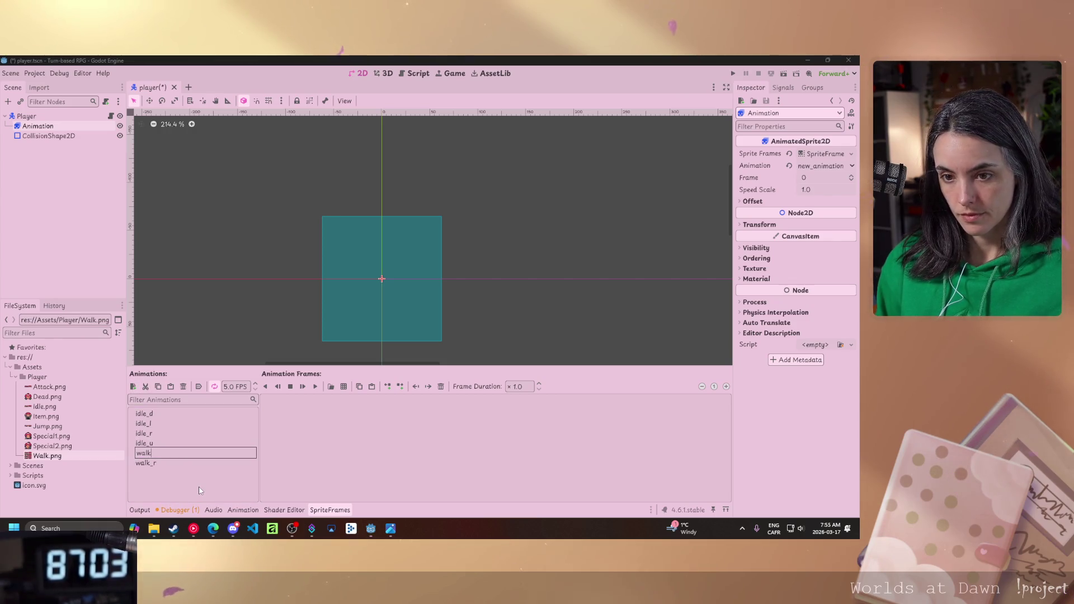
type("_l")
key("Return")
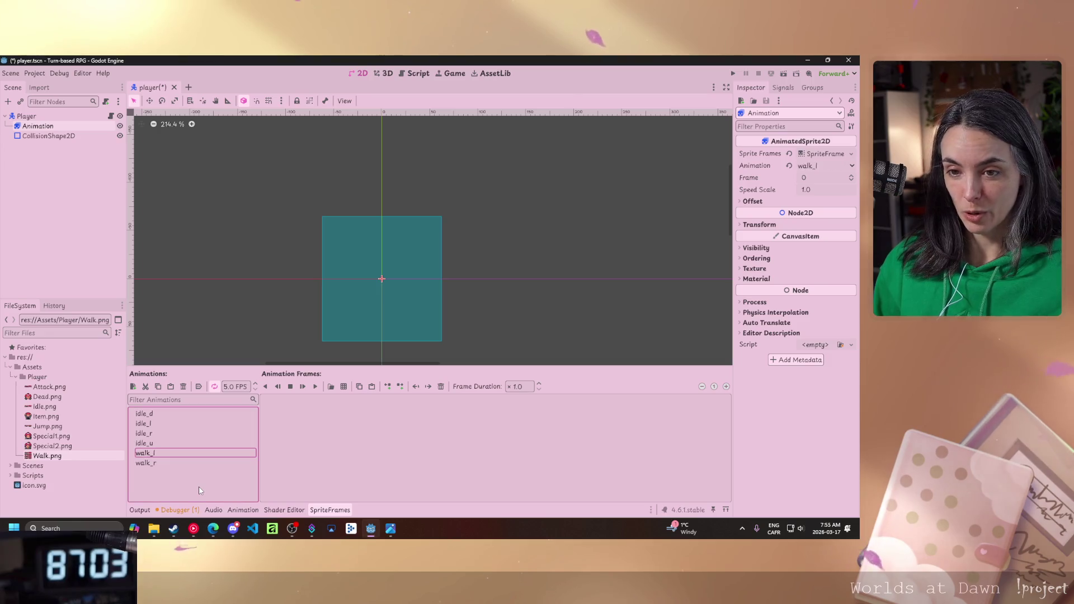
left_click(133, 386)
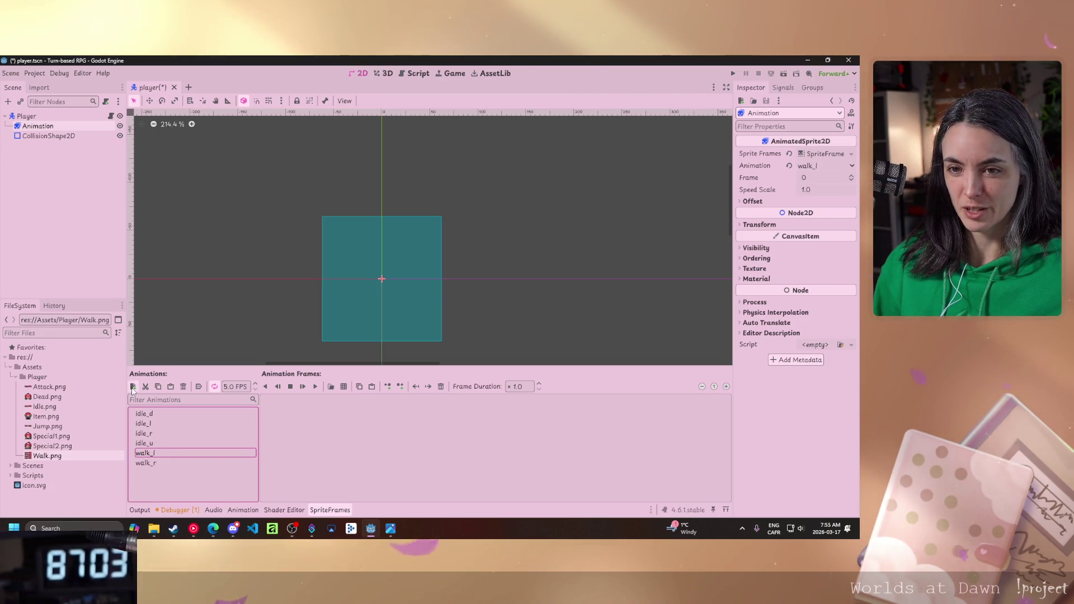
double_click(180, 454)
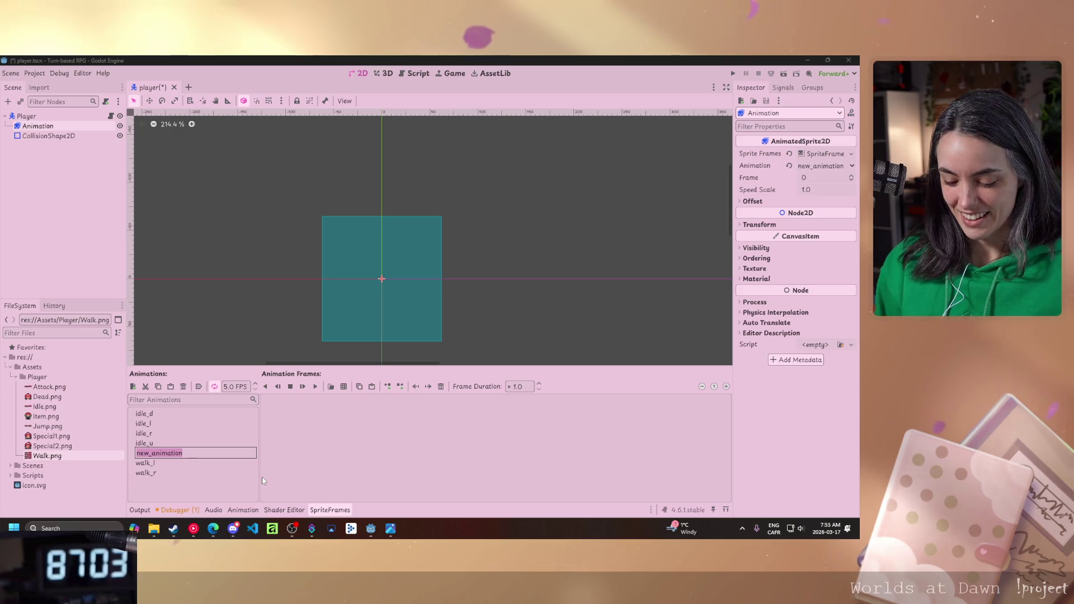
type("walk_")
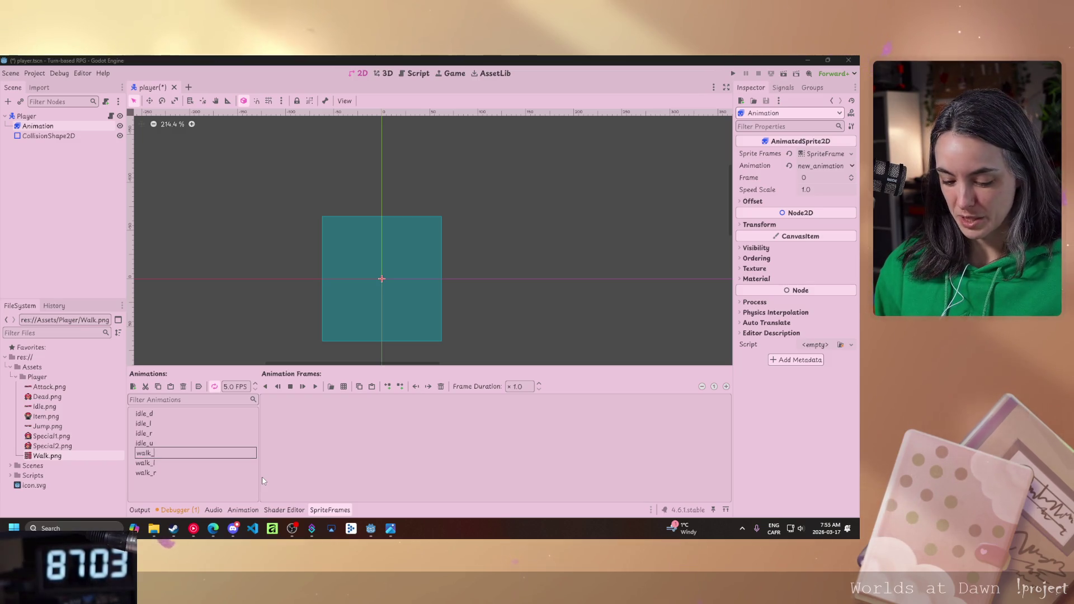
type("d")
key("Return")
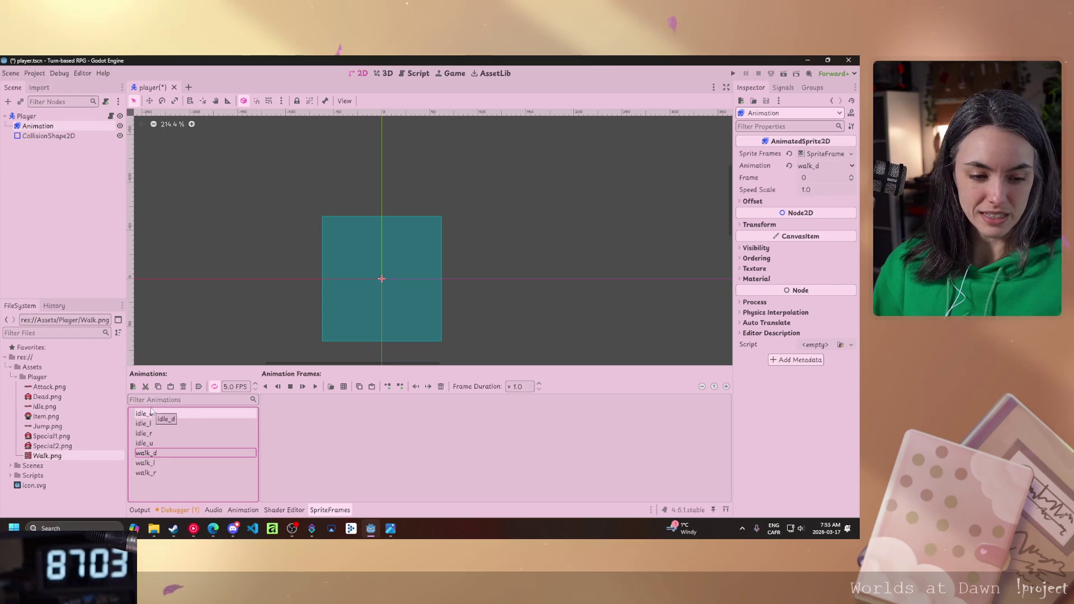
Add a walk_u animation, then switch to the Photos viewer showing IMG_0027.PNG.
left_click(133, 386)
double_click(171, 457)
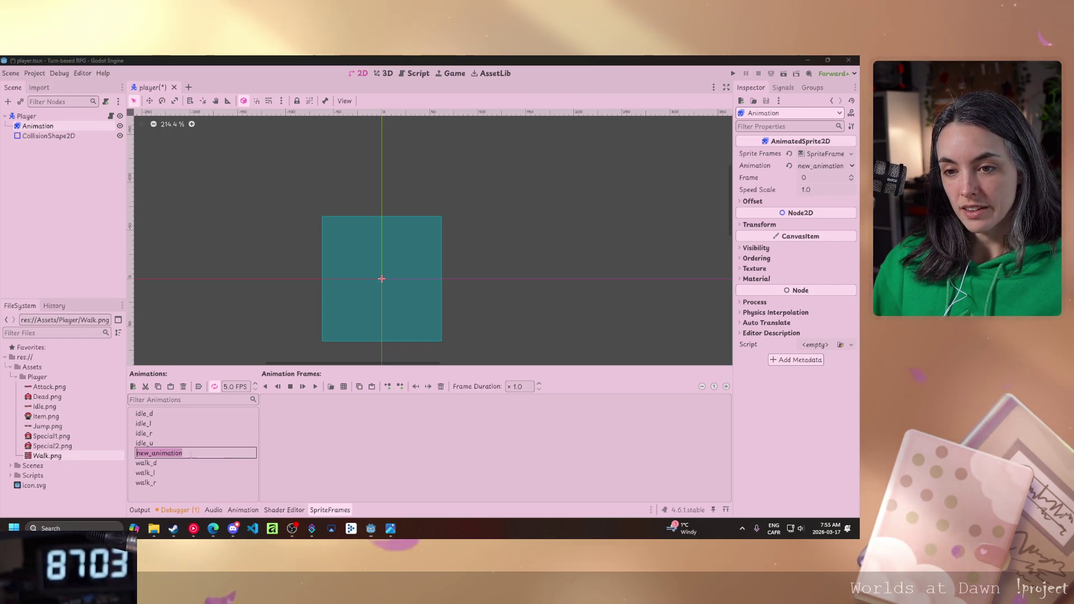
type("walk")
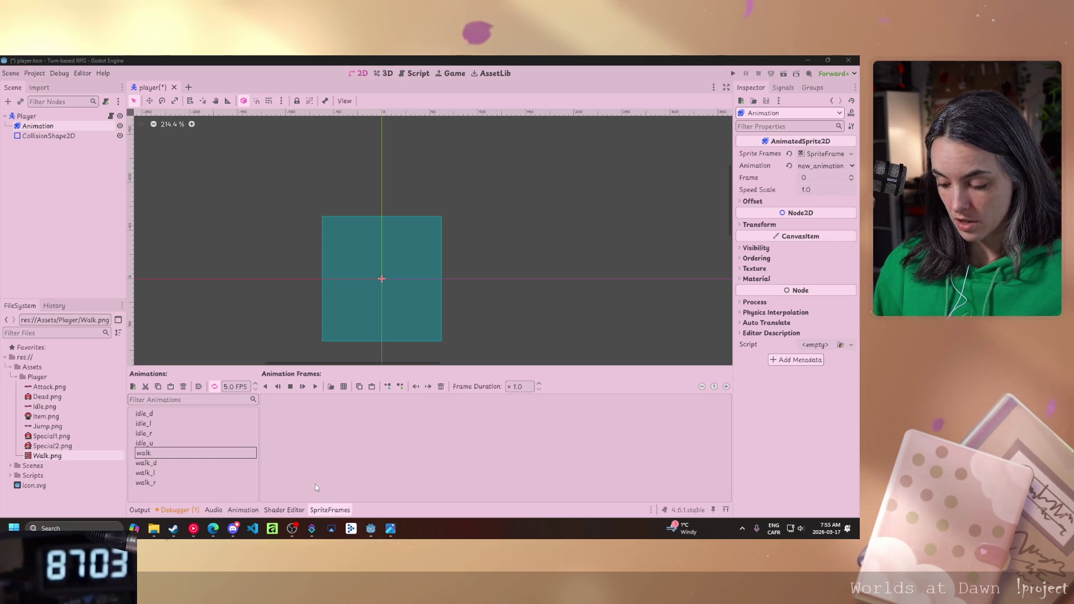
type("_u")
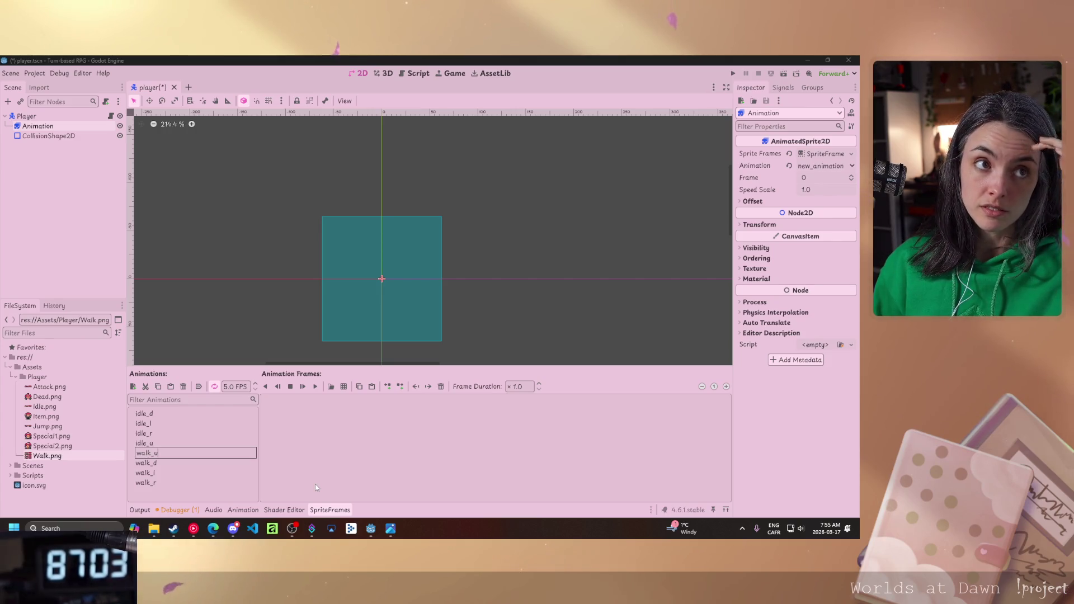
key("Return")
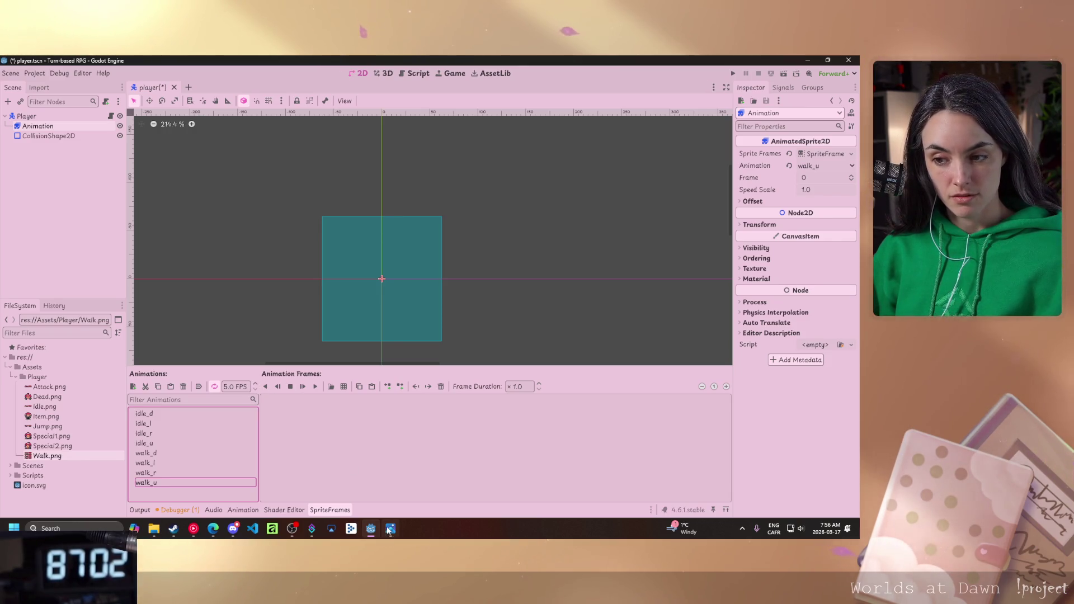
key("alt+Tab")
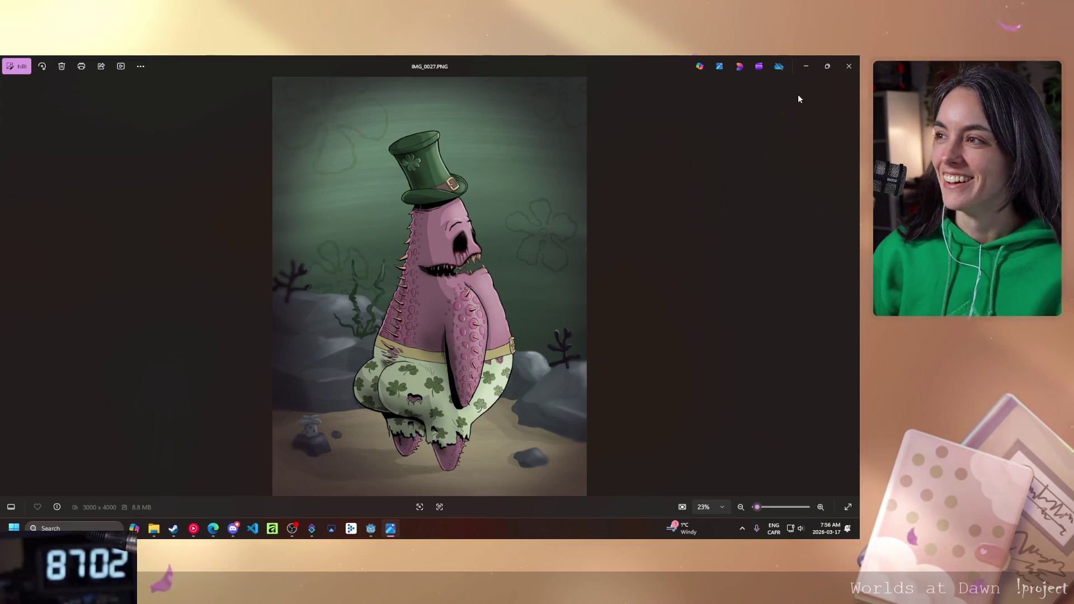
Close the Photos window showing the character artwork.
left_click(805, 66)
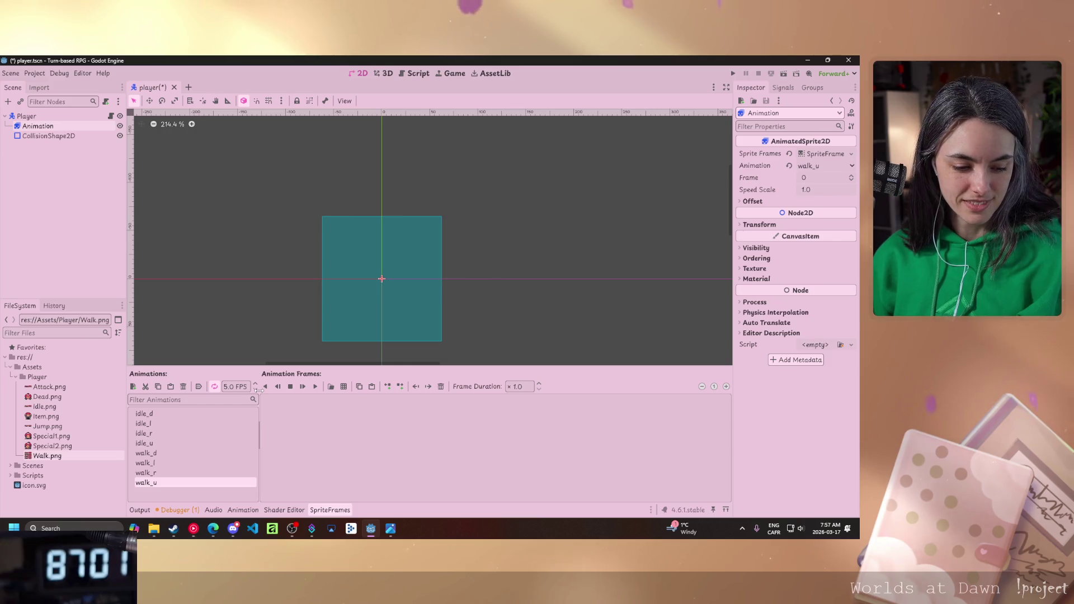
With idle_r selected, open Idle.png from res://Assets/Player to add frames from a sprite sheet.
left_click(158, 435)
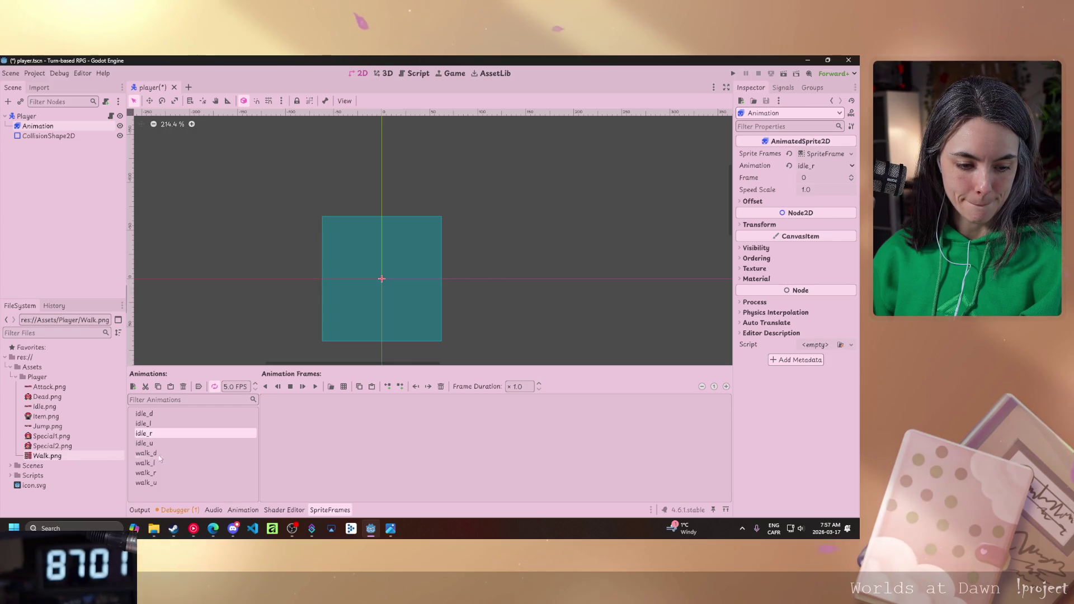
left_click(343, 387)
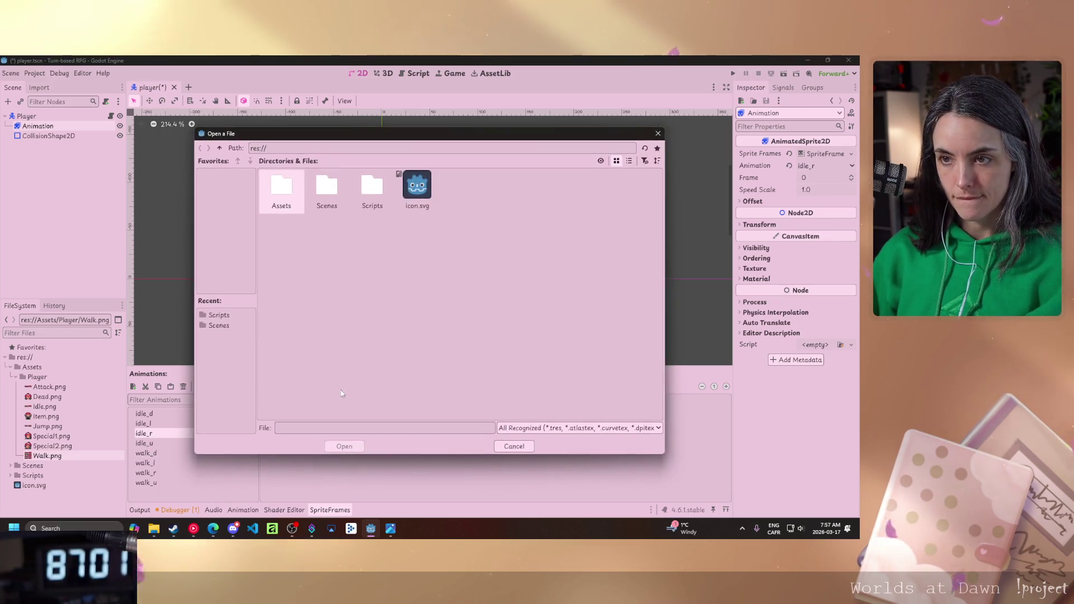
double_click(285, 187)
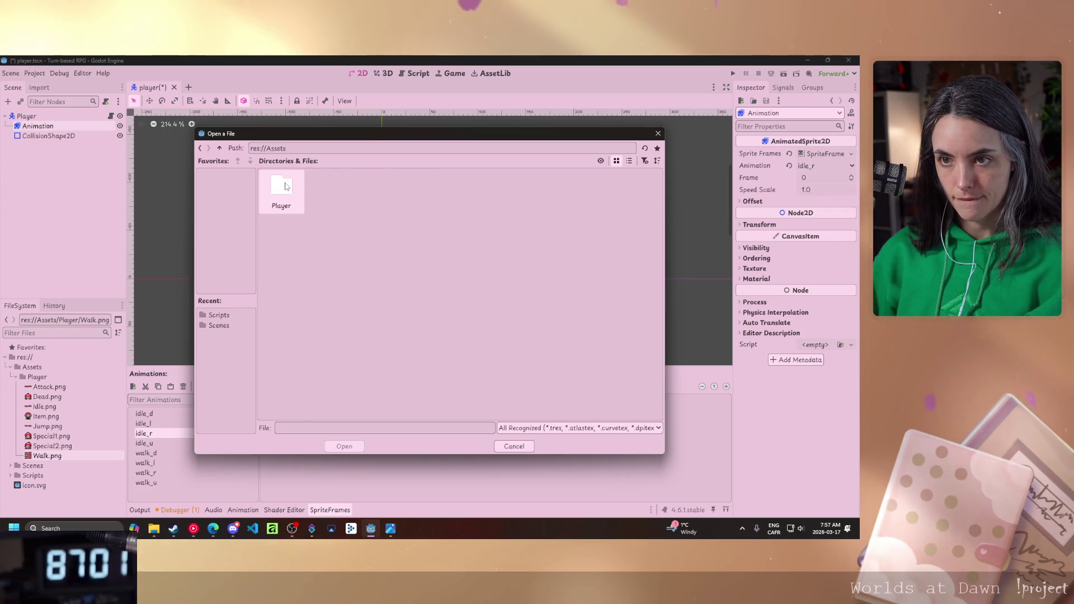
double_click(282, 187)
left_click(599, 190)
double_click(599, 191)
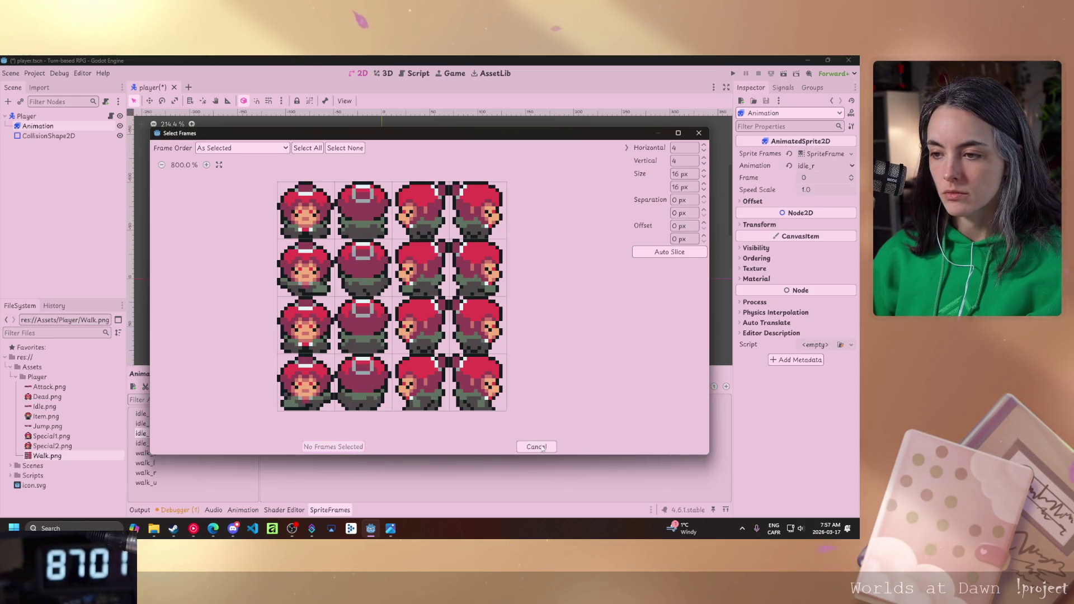
key("Escape")
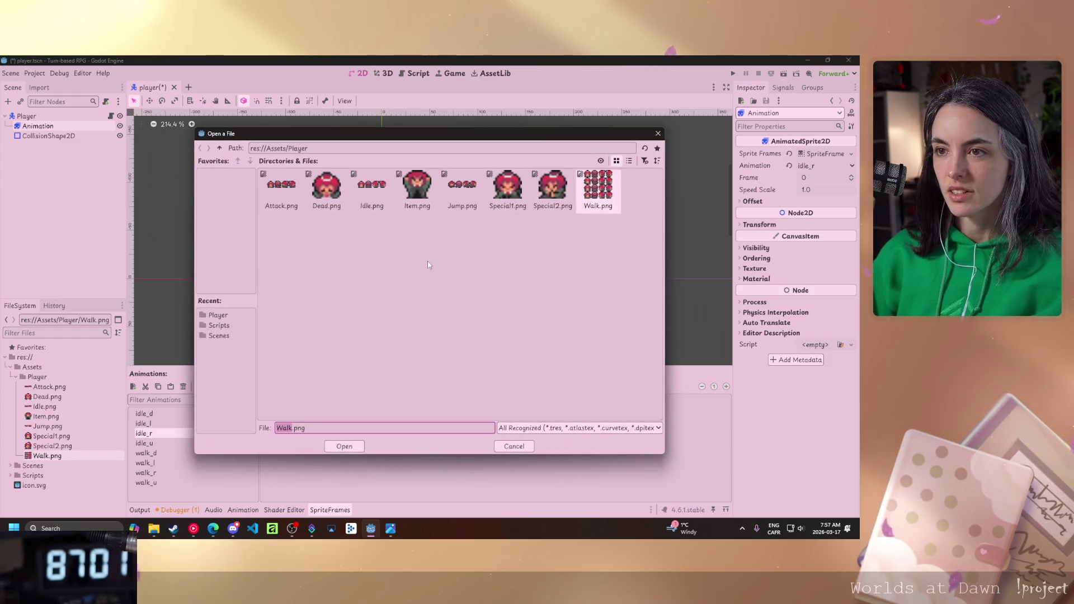
double_click(372, 191)
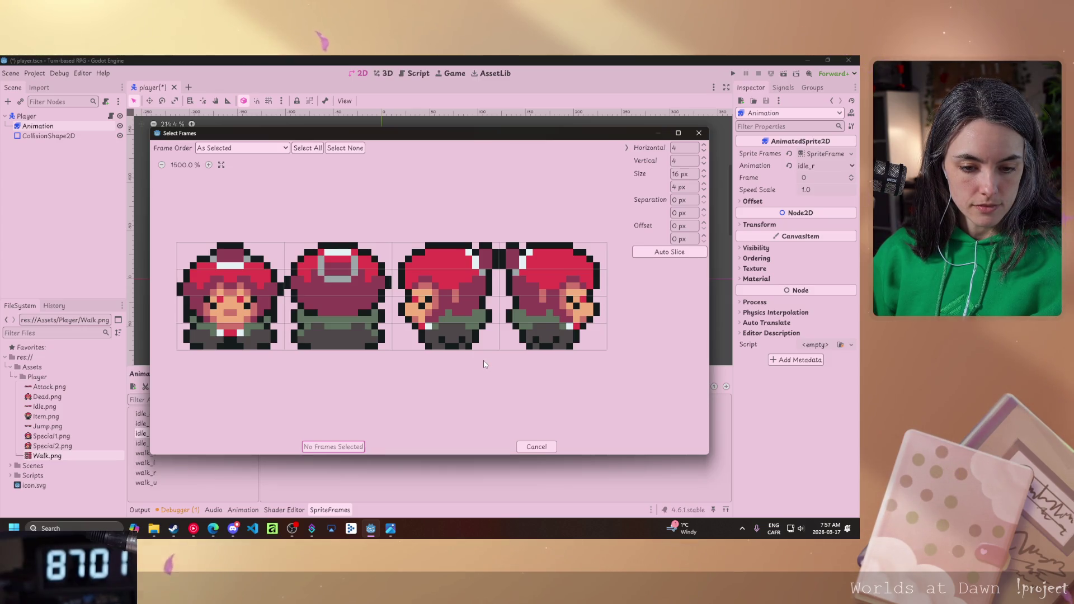
Add the fourth, right-facing frame of the single-row Idle sheet to idle_r.
left_click(704, 165)
left_click(704, 165)
left_click(704, 164)
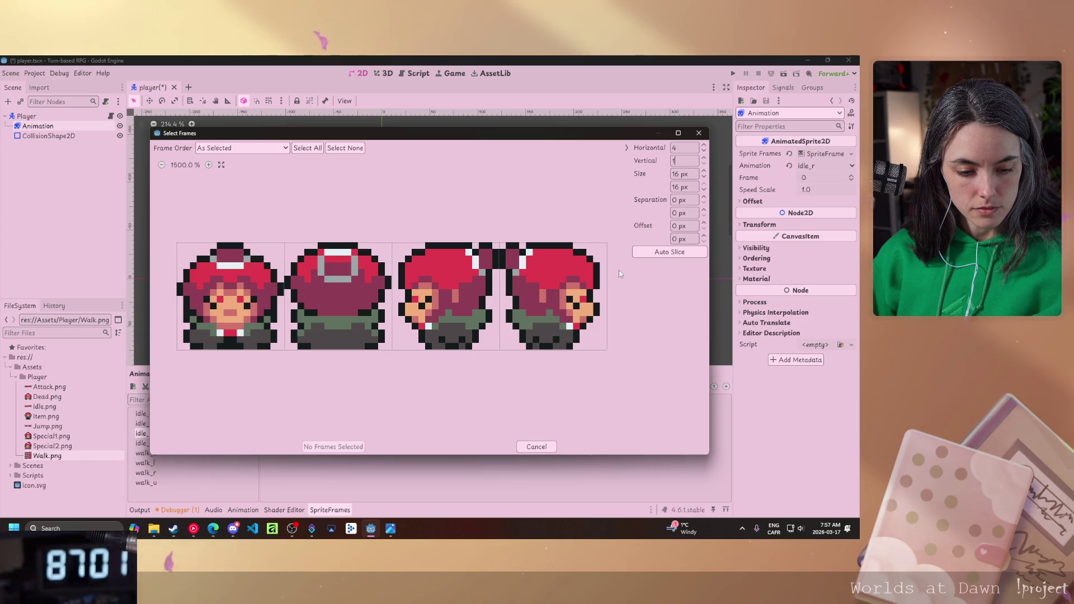
left_click(563, 308)
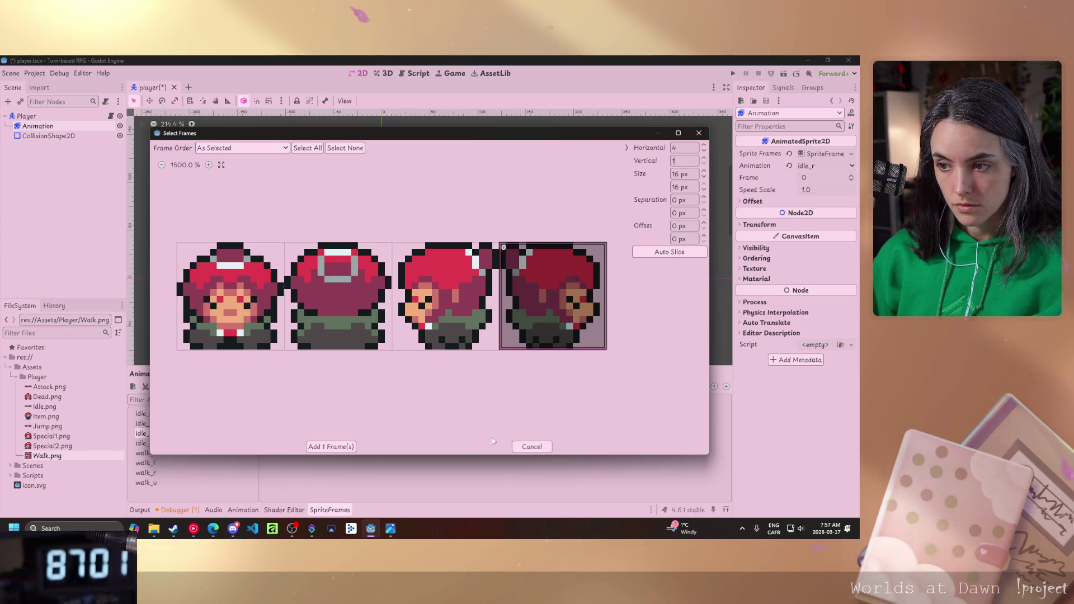
left_click(329, 446)
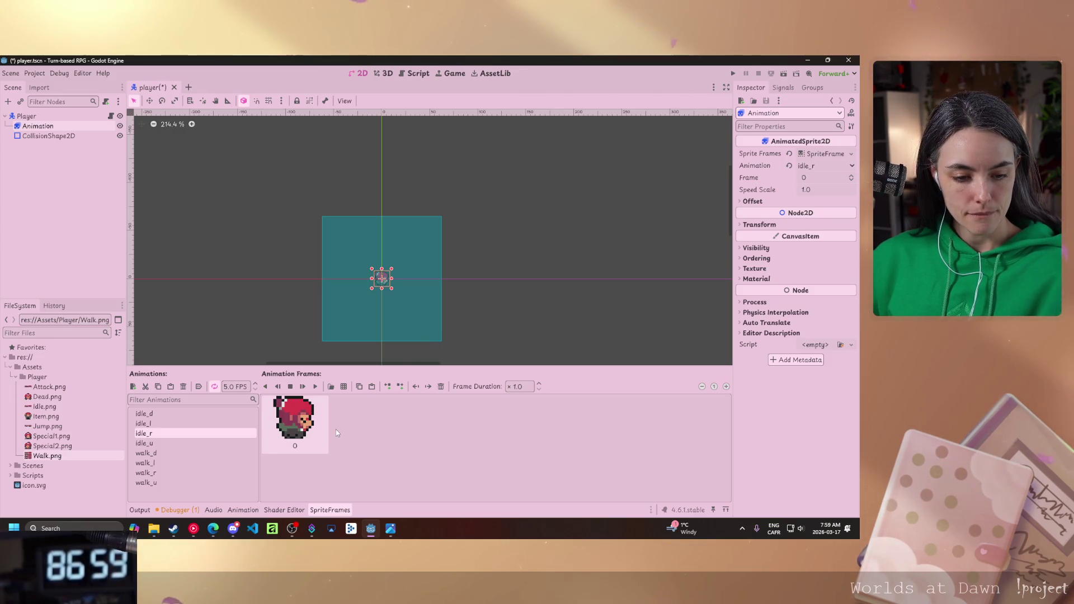
left_click(342, 264)
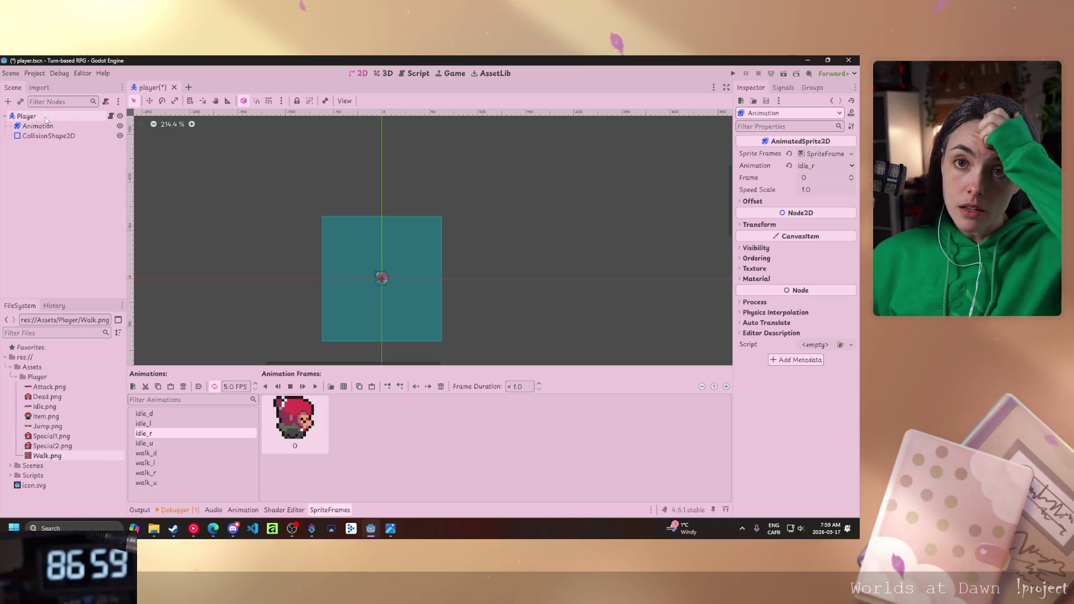
Set the Player root node's Transform scale to 3 on both axes.
left_click(46, 118)
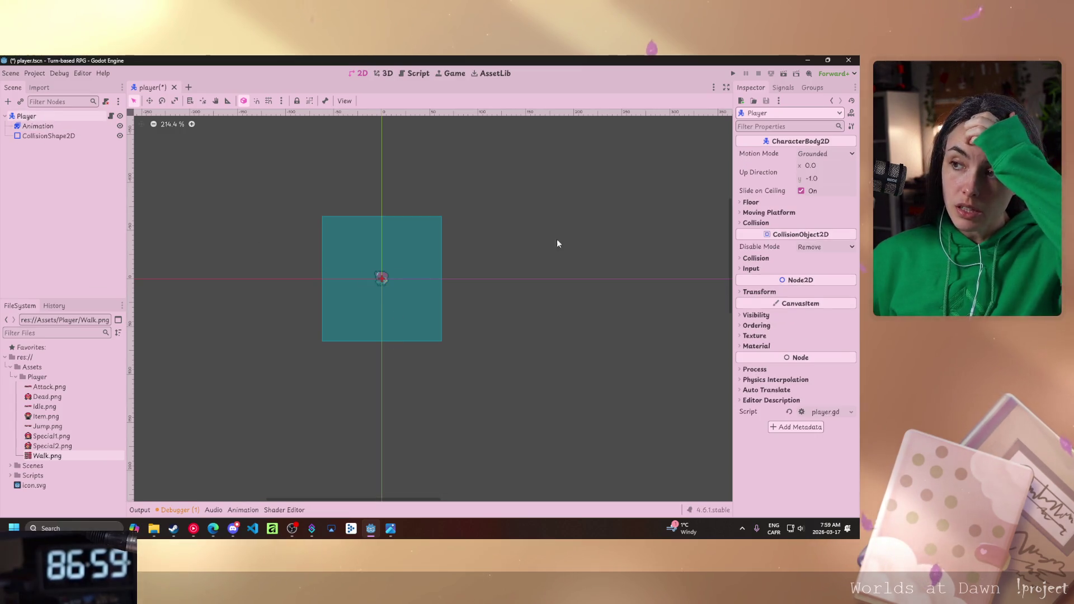
left_click(758, 291)
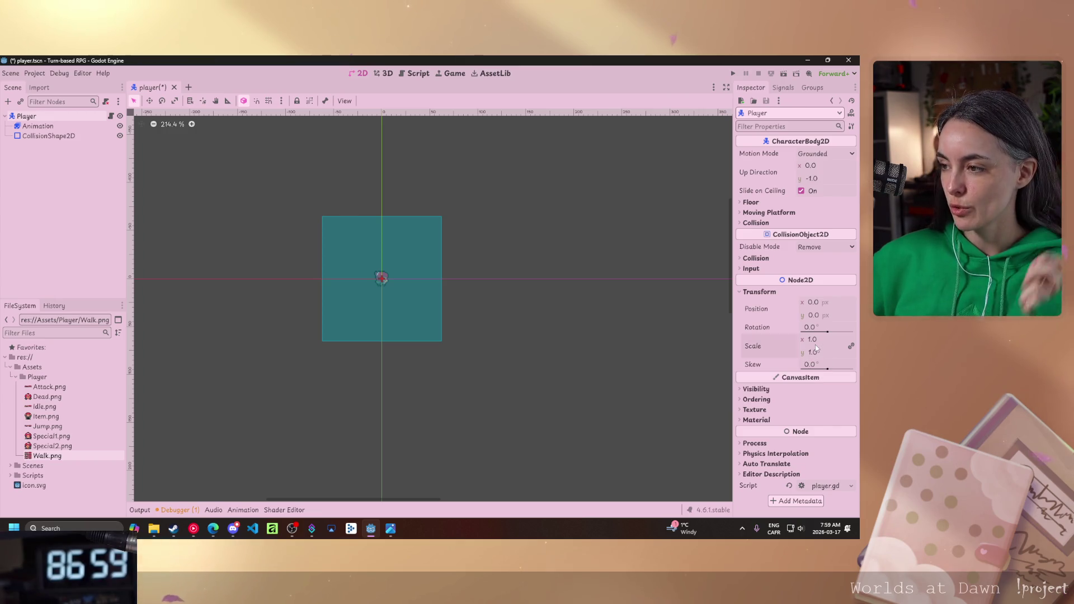
left_click(817, 340)
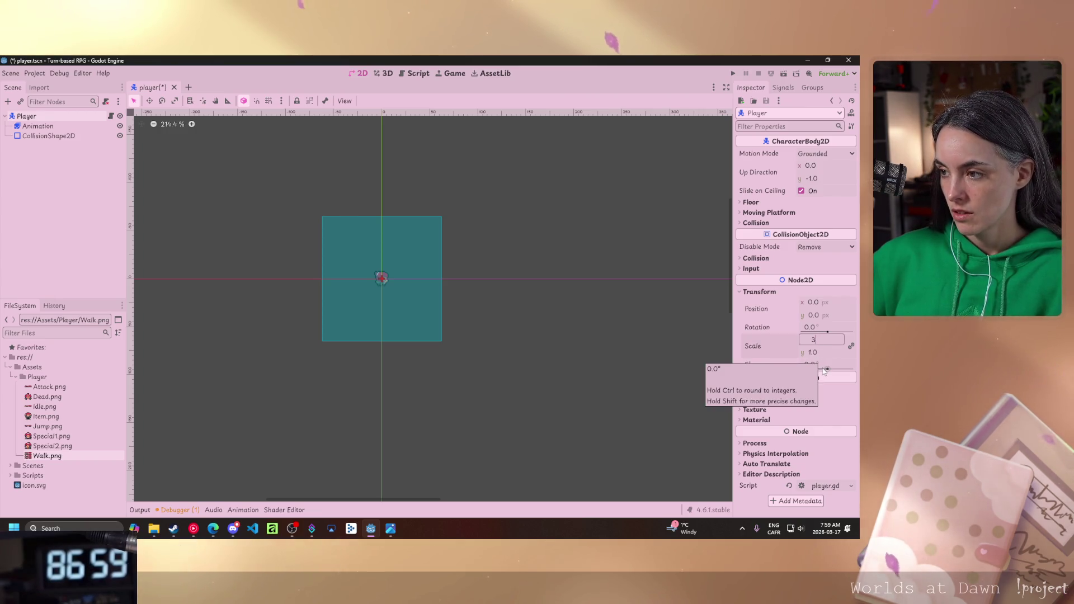
type("3")
key("Return")
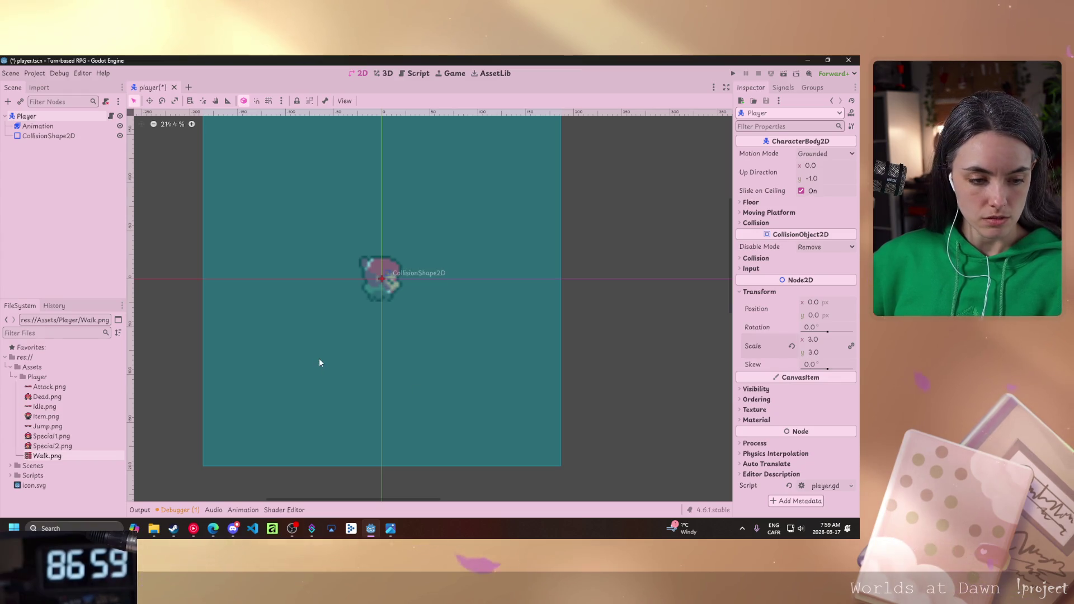
left_click(37, 126)
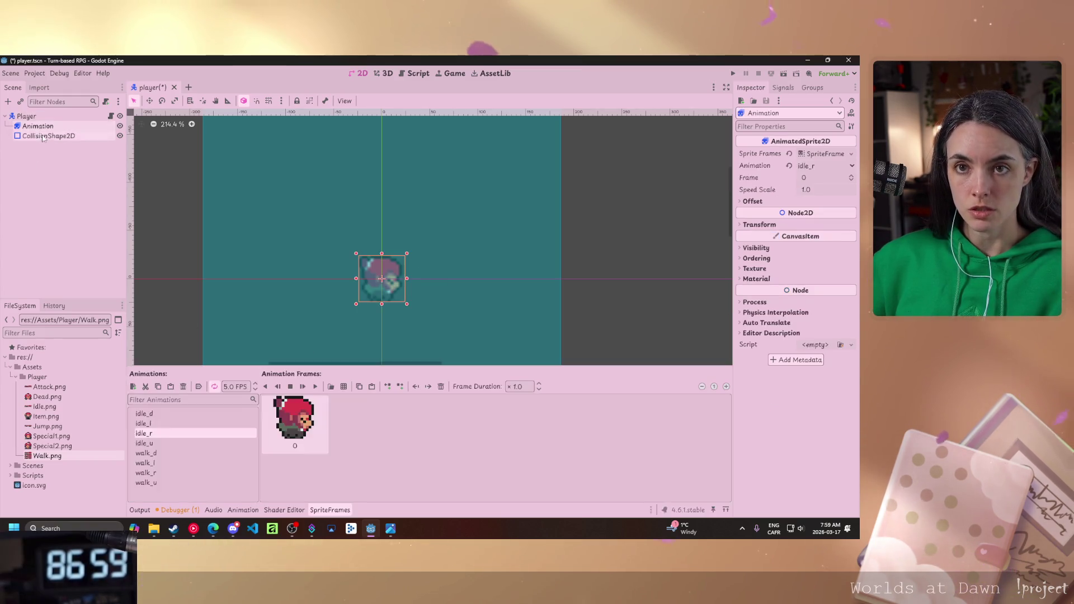
left_click(49, 136)
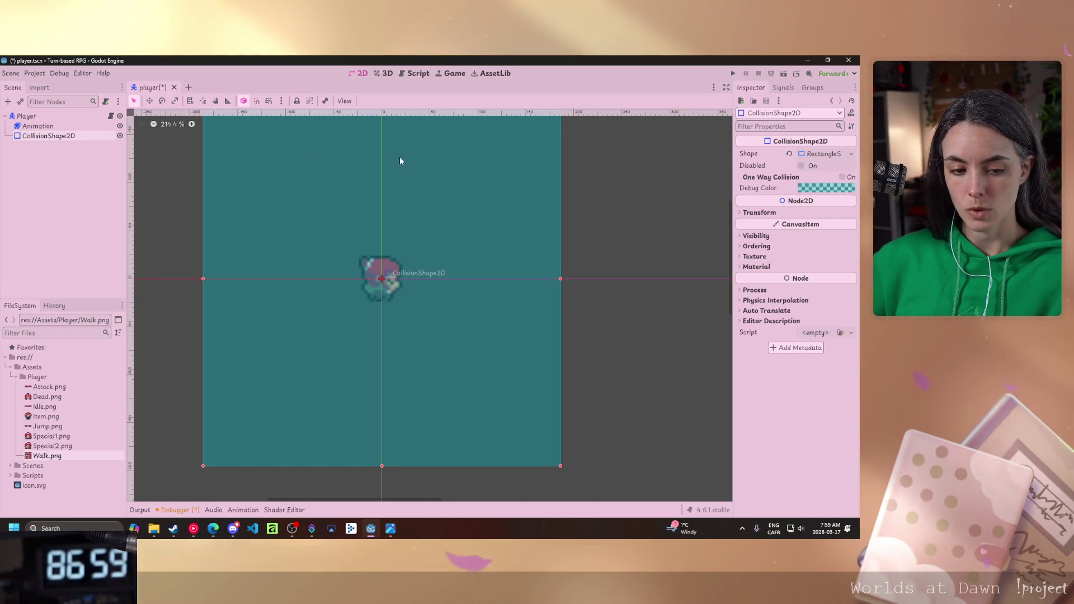
Replace the rectangle with a new CapsuleShape2D, narrow it to the sprite's width, and shorten its bottom.
left_click(850, 154)
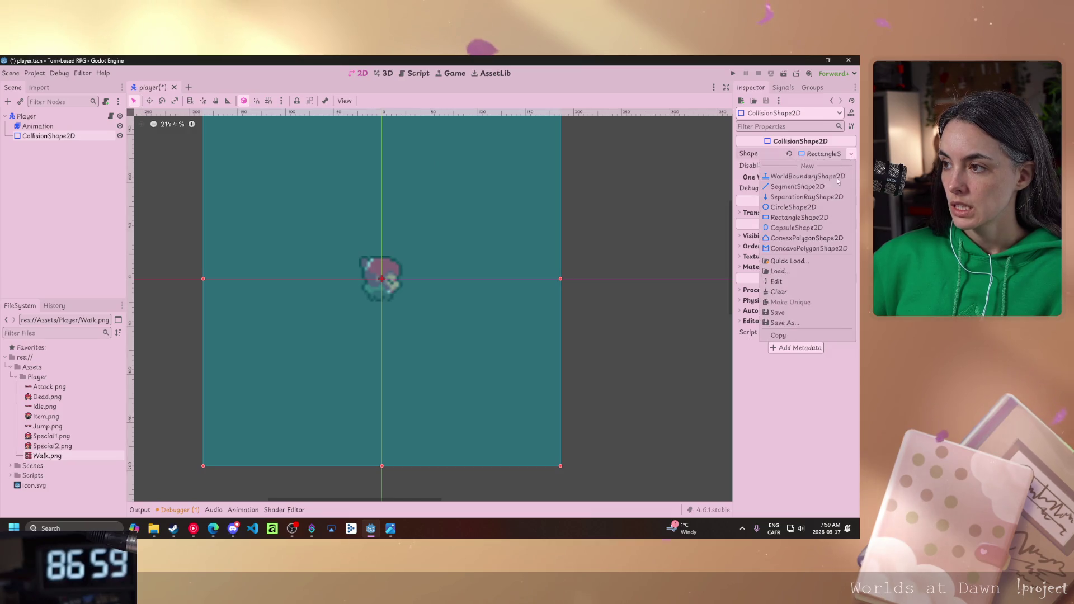
left_click(794, 228)
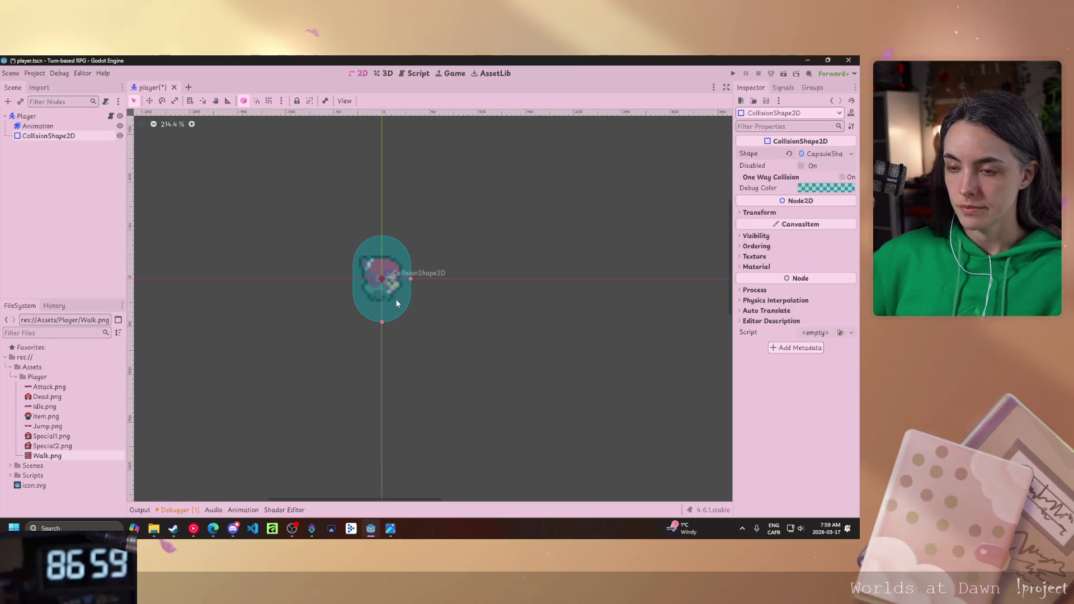
scroll(375, 273, "up", 6)
left_click_drag(459, 274, 431, 272)
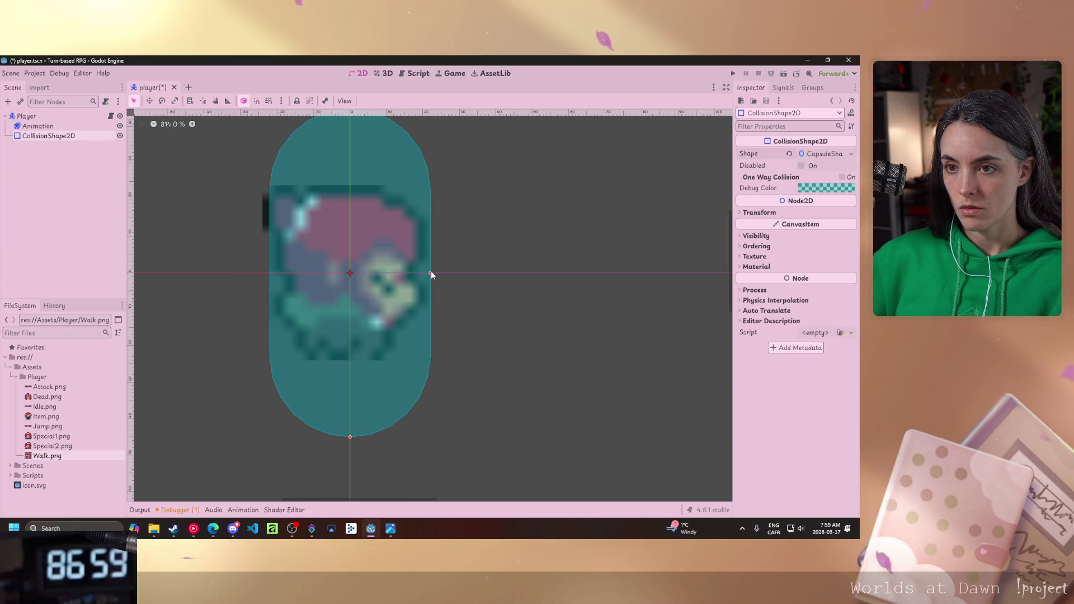
left_click_drag(351, 437, 362, 368)
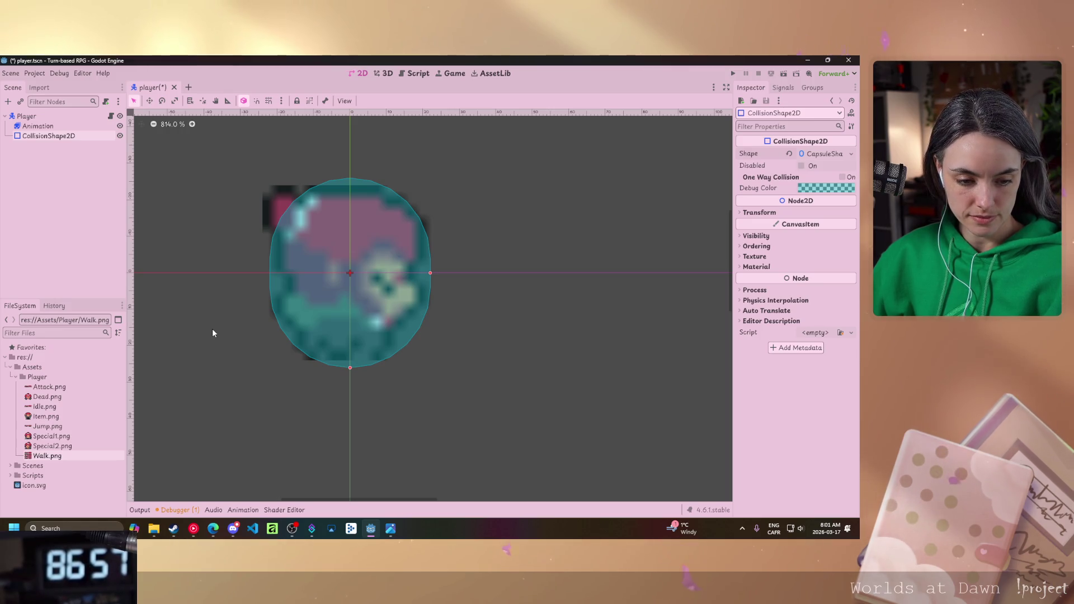
Pull the capsule's bottom handle up slightly so the shape is nearly circular.
left_click_drag(349, 367, 351, 361)
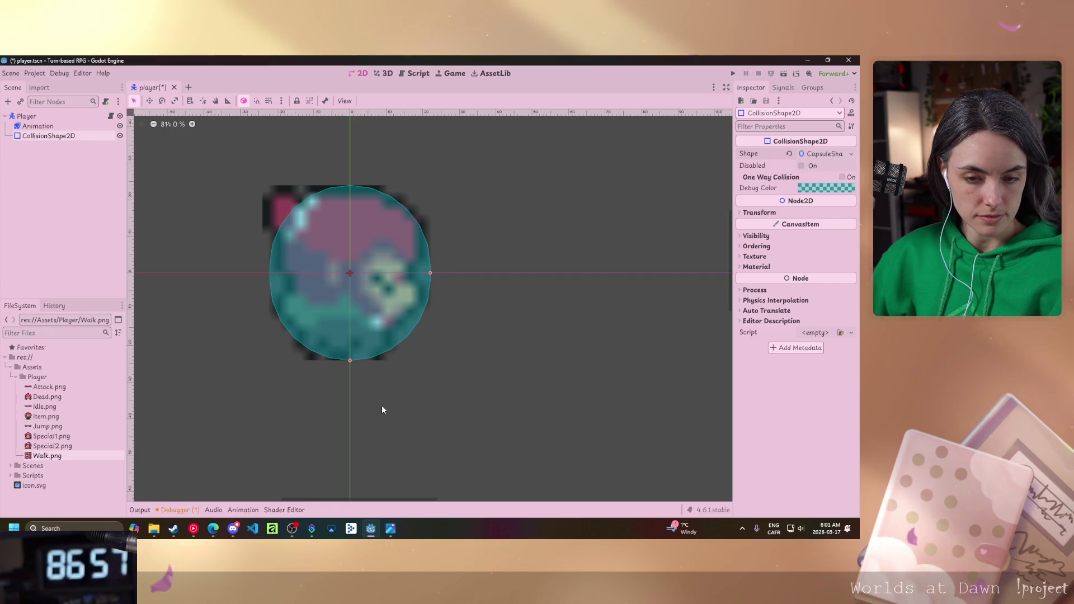
Add the third, left-facing frame of Idle.png to the idle_l animation.
left_click(37, 125)
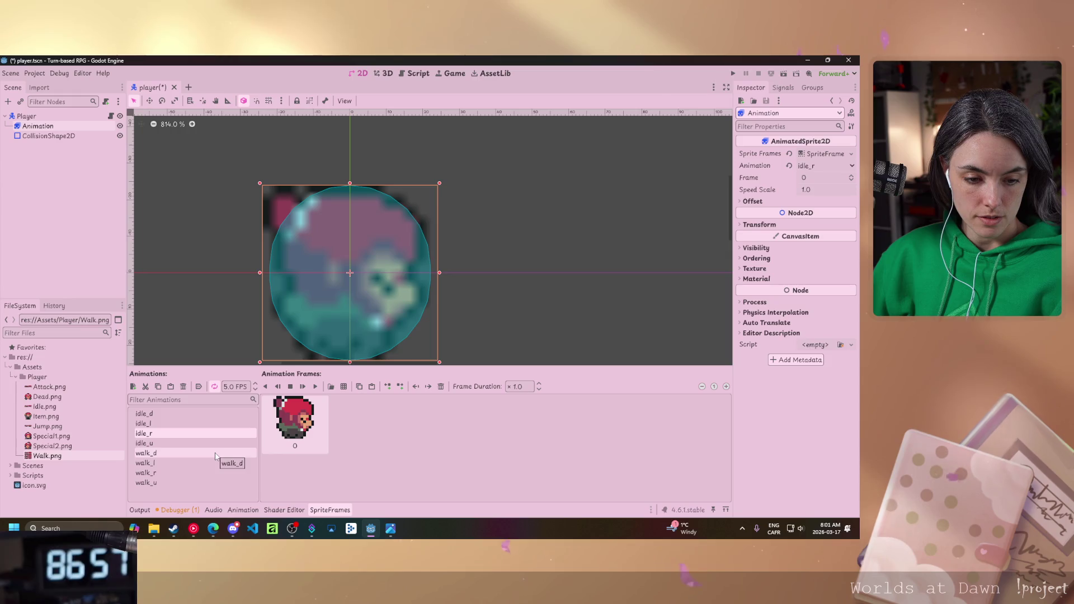
left_click(215, 423)
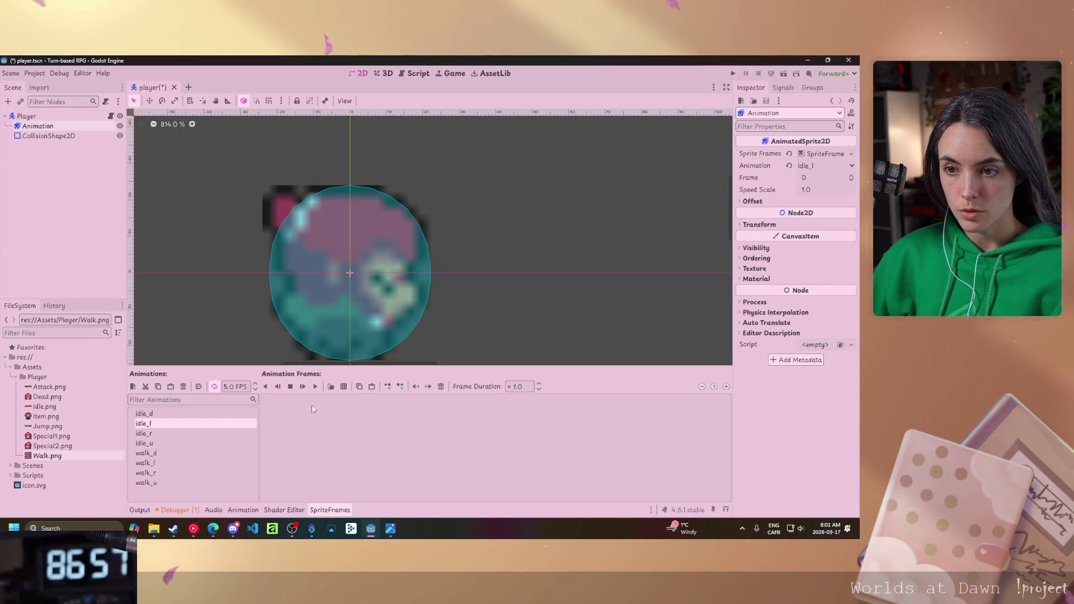
left_click(343, 387)
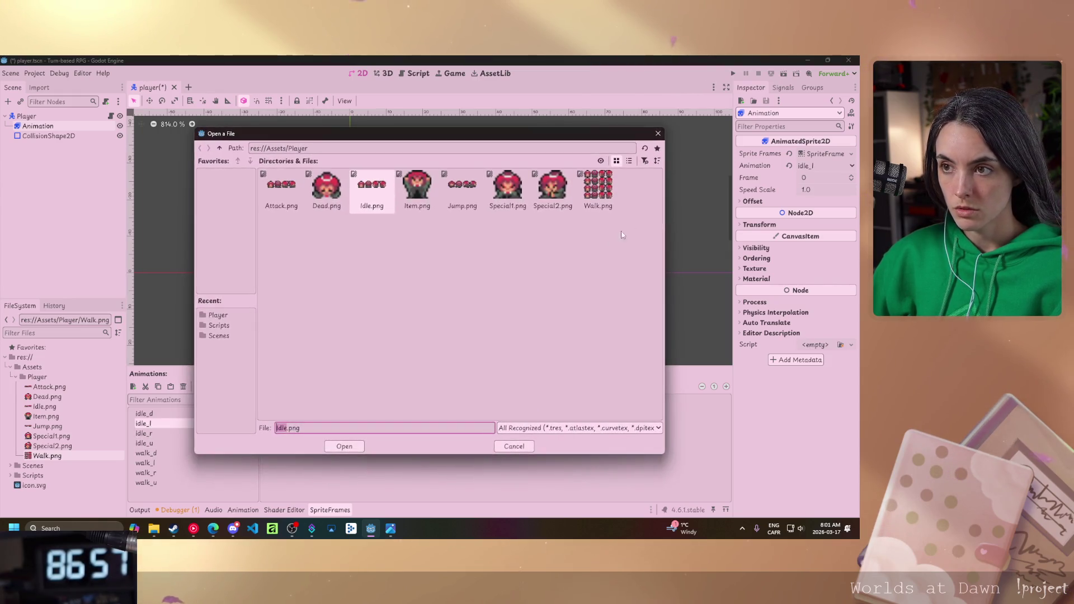
double_click(392, 201)
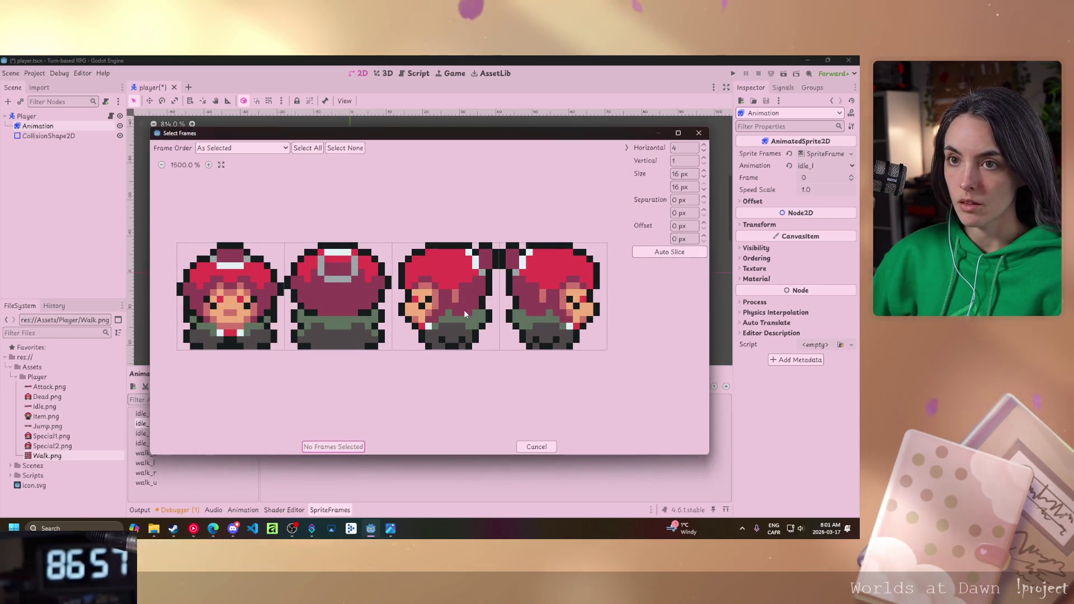
mouse_move(384, 134)
left_mouse_down()
mouse_move(580, 363)
mouse_move(461, 111)
left_mouse_up()
left_click(523, 273)
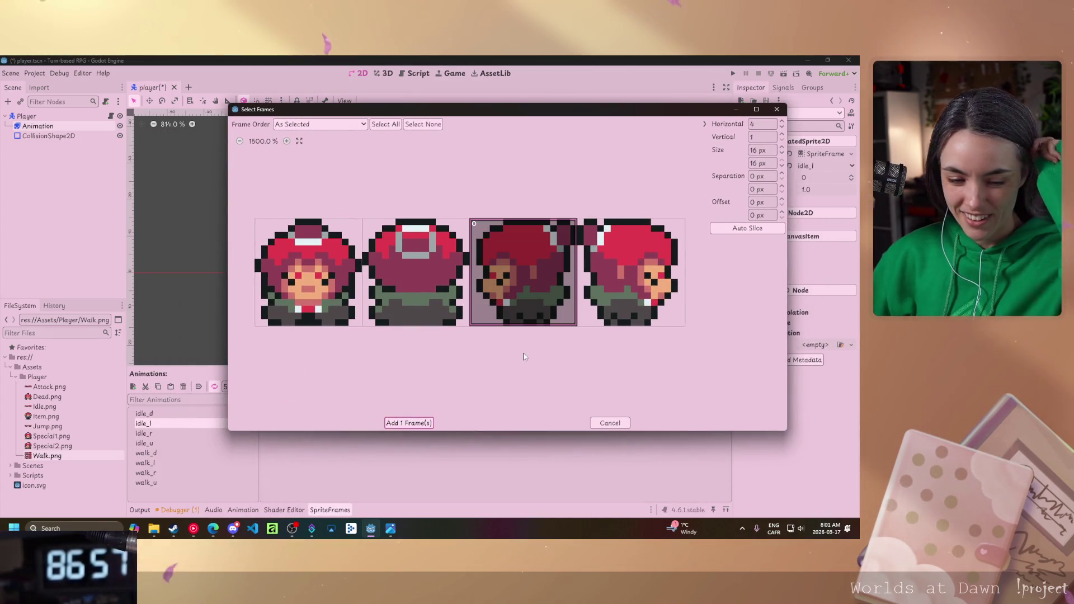
left_click(409, 423)
Add the first, front-facing frame of Idle.png to the idle_d animation.
left_click(190, 415)
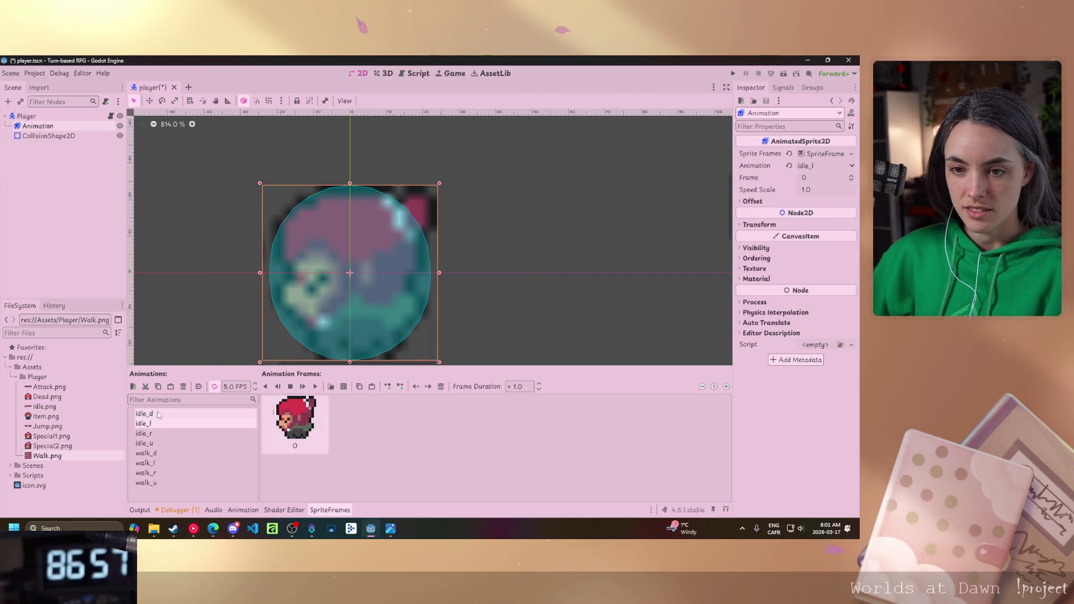
left_click(343, 387)
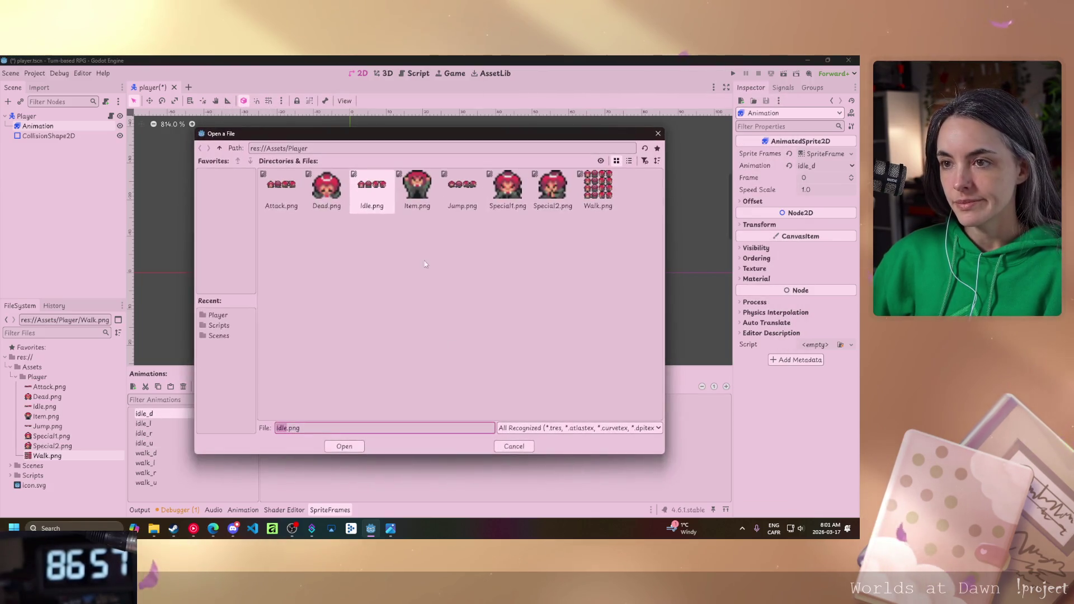
key("Return")
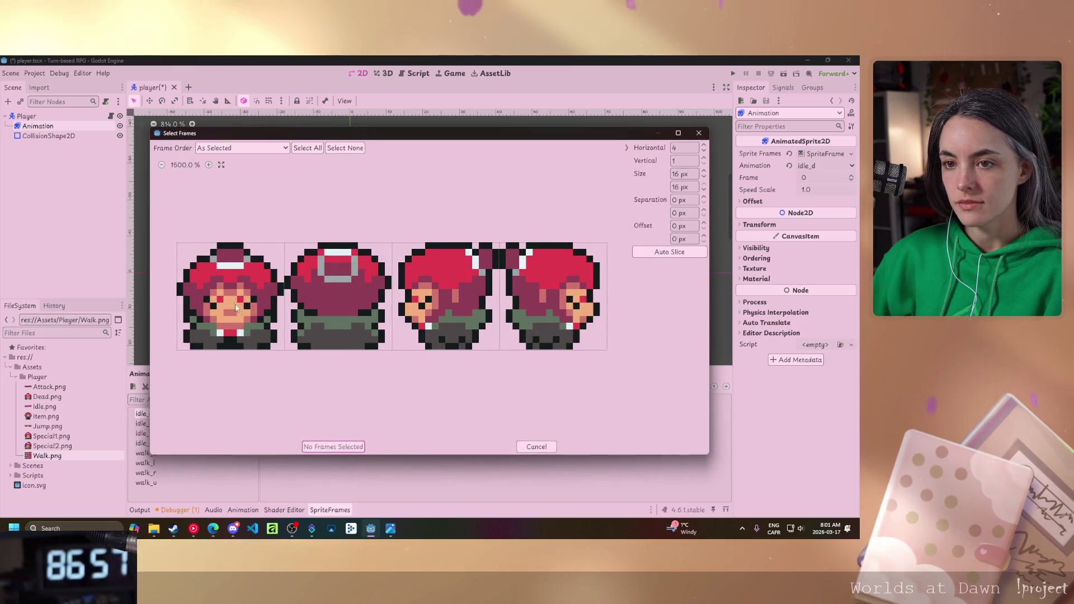
left_click(239, 311)
left_click(334, 446)
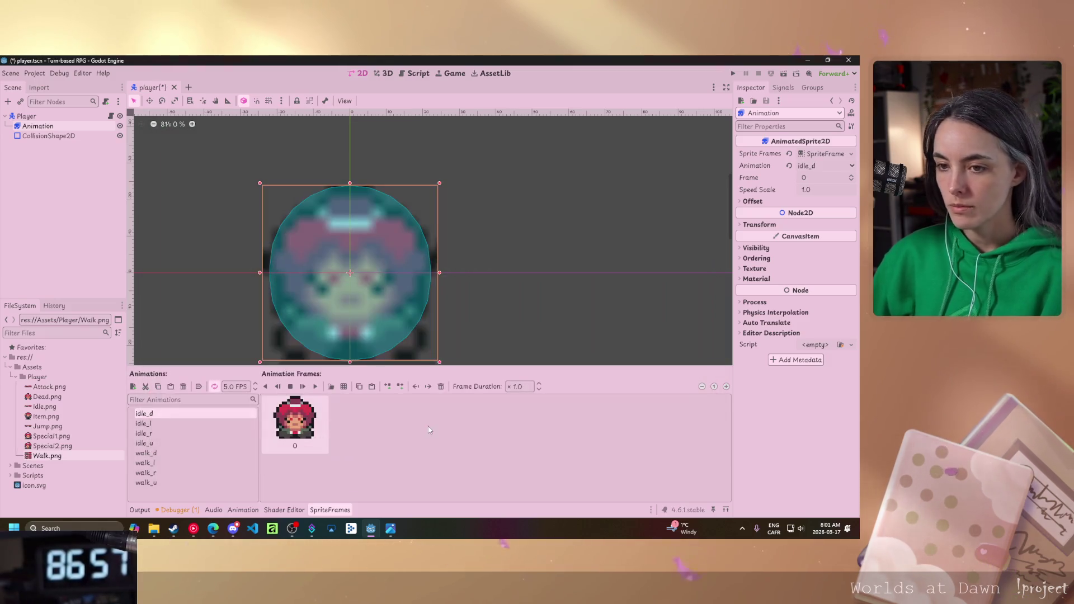
Add the second, back-facing frame of Idle.png to the idle_u animation.
left_click(224, 443)
left_click(344, 386)
key("Return")
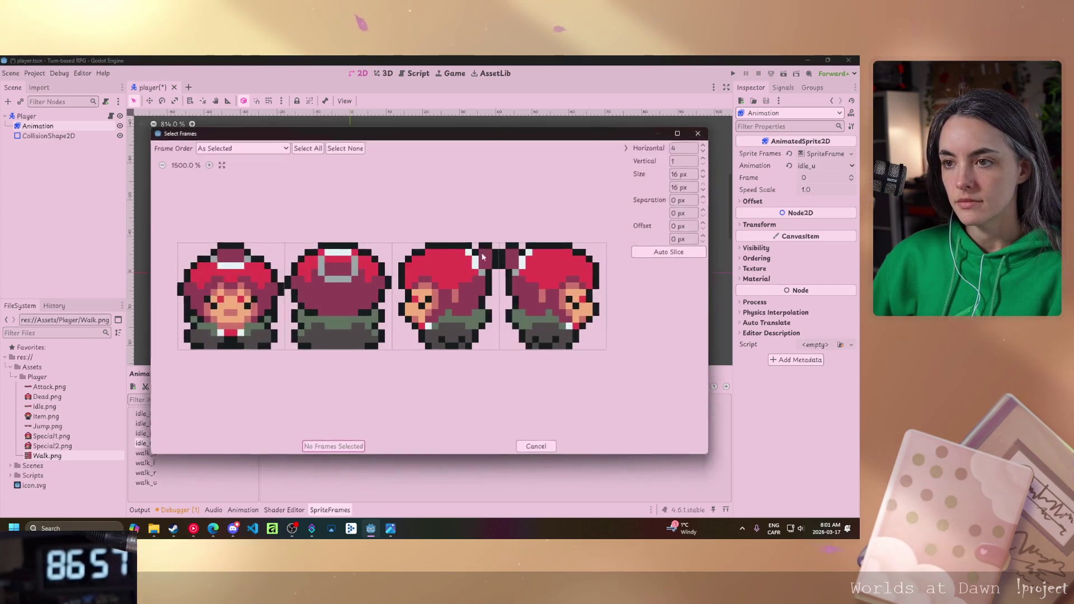
left_click(350, 303)
key("Return")
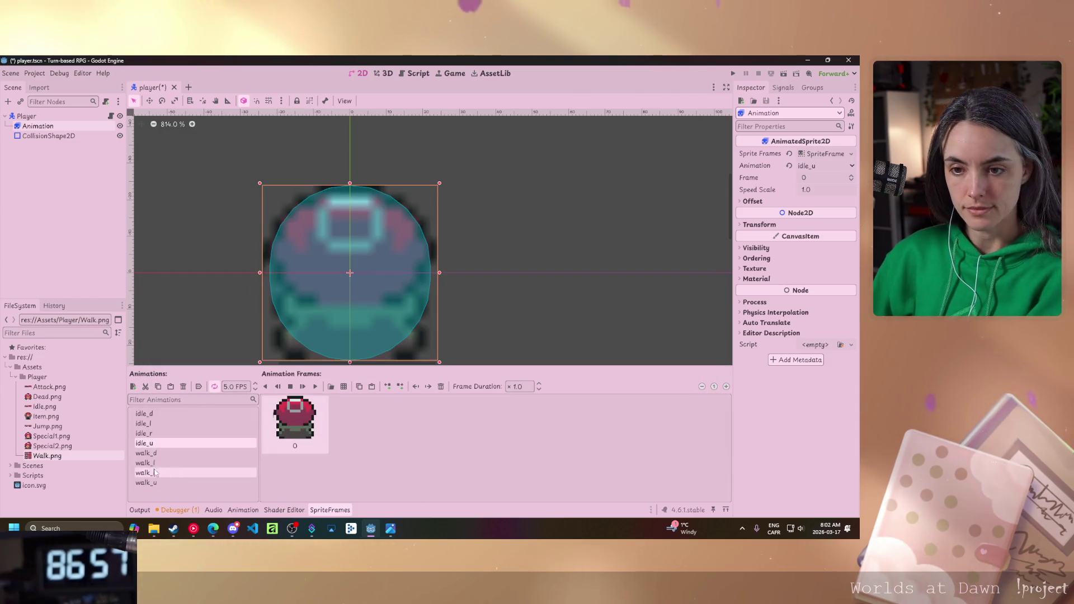
left_click(146, 453)
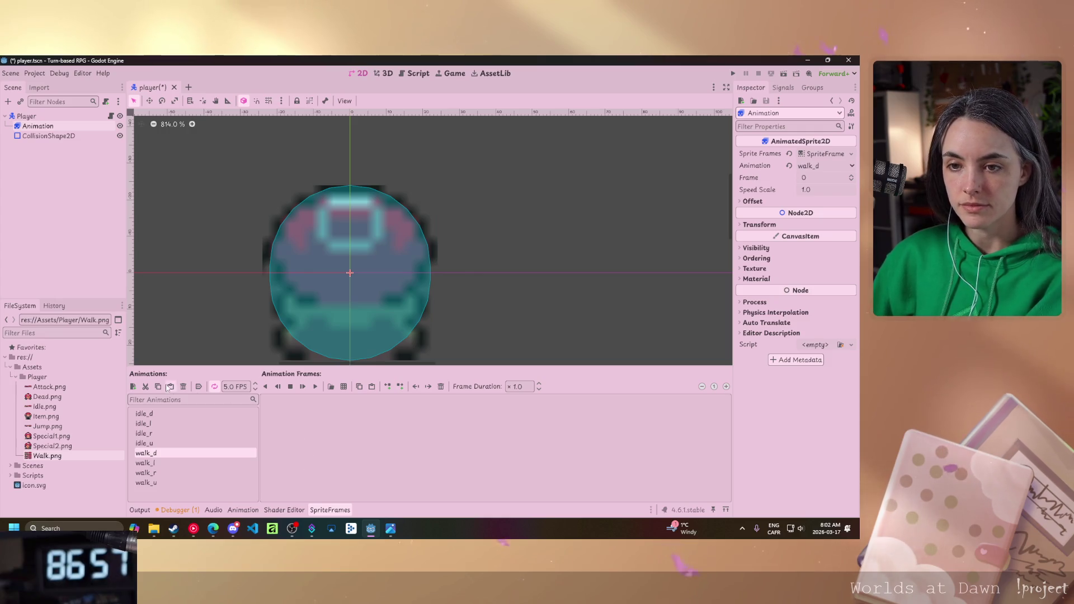
Open Walk.png as a sprite sheet and select only the four first-column, front-facing frames.
left_click(343, 387)
double_click(594, 187)
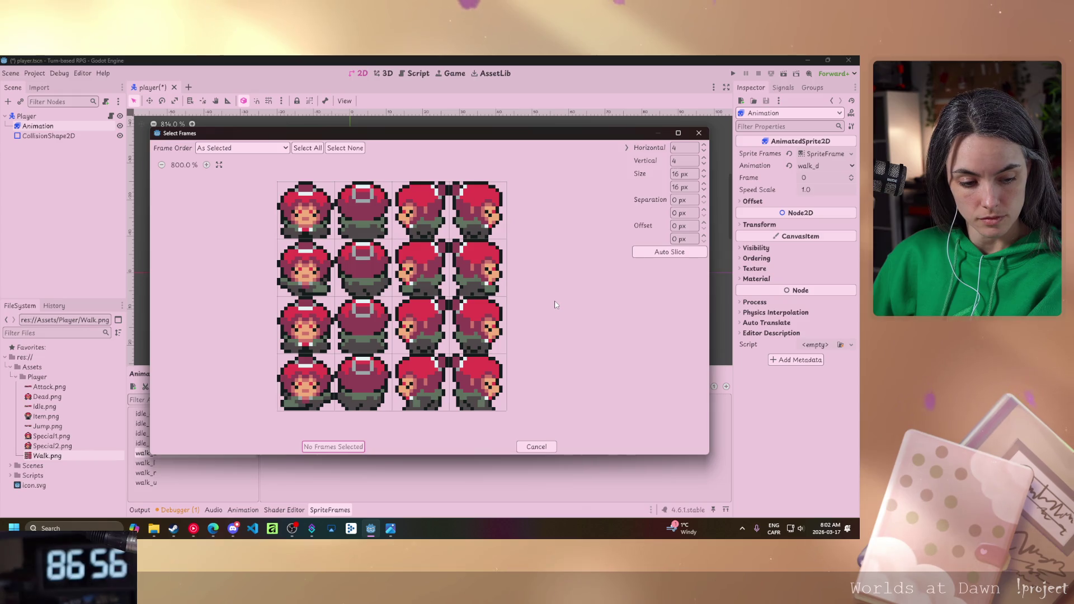
mouse_move(304, 212)
left_mouse_down()
mouse_move(476, 268)
mouse_move(305, 325)
left_mouse_up()
left_click(307, 234)
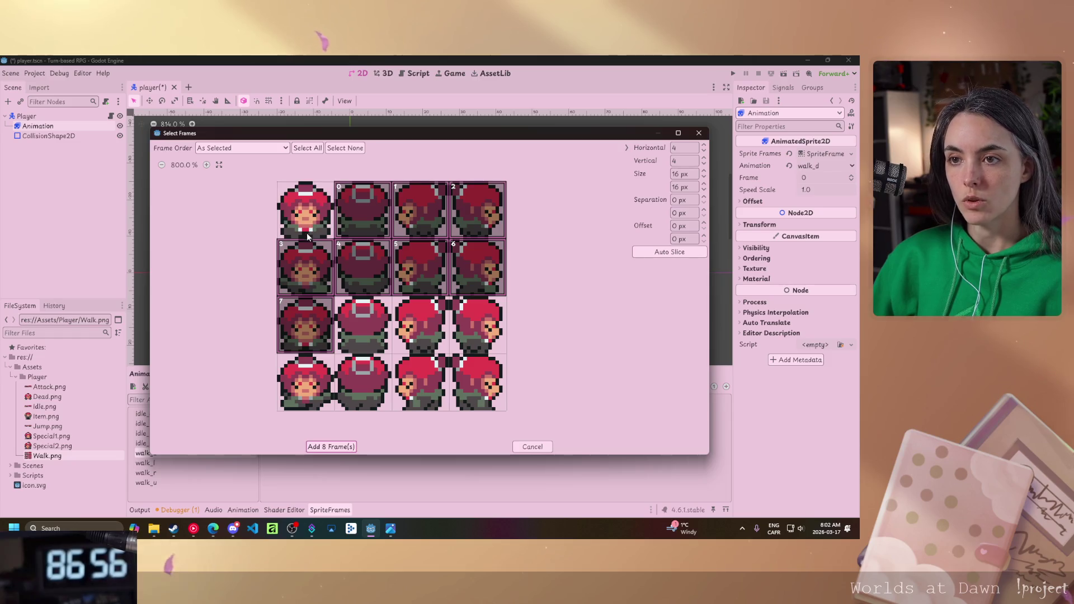
left_click(423, 382)
left_click_drag(488, 268, 407, 256)
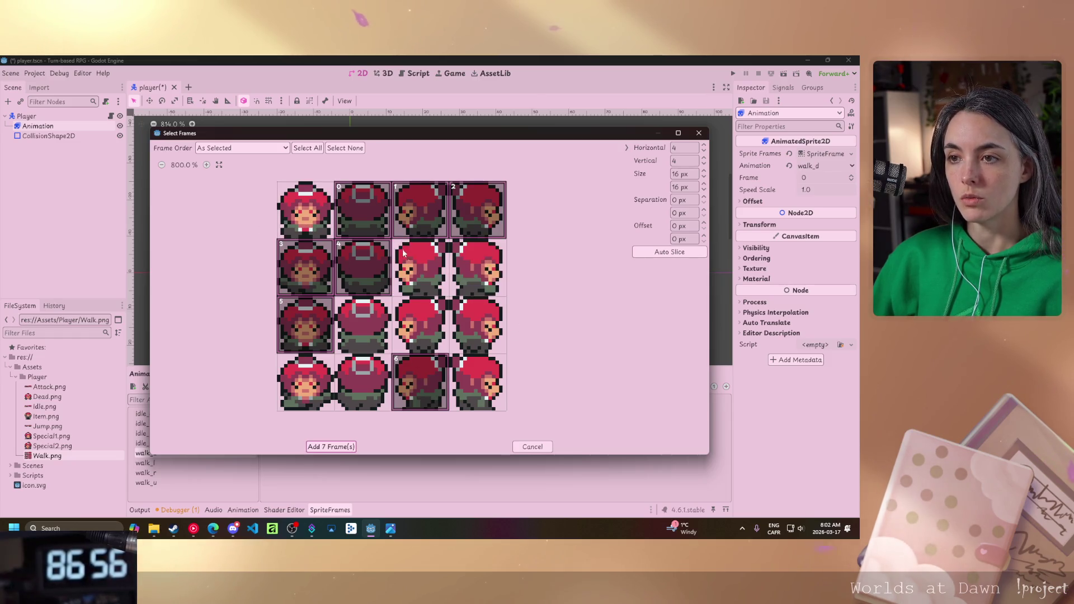
left_click(476, 210)
left_click(363, 268)
left_click(419, 382)
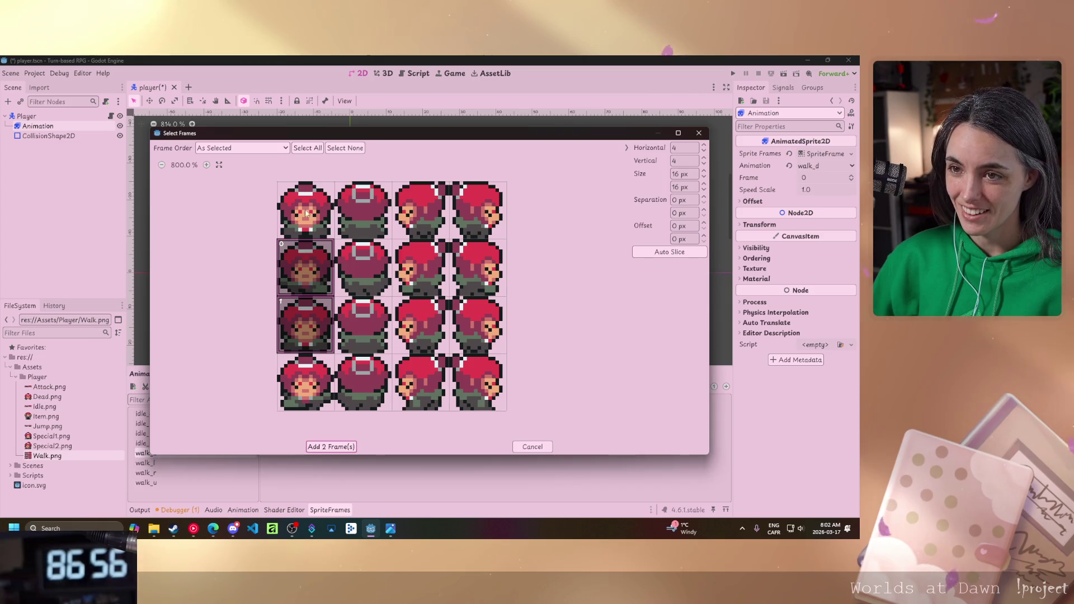
left_click(305, 210)
left_click(320, 408)
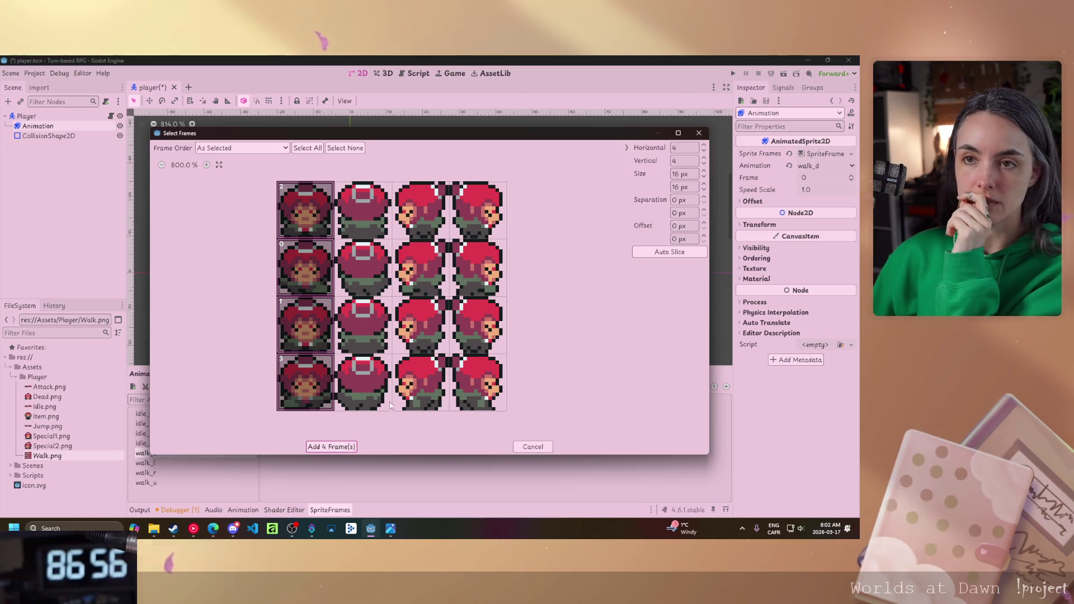
Add the four selected front-facing walk frames to walk_d.
mouse_move(436, 133)
left_mouse_down()
mouse_move(549, 154)
mouse_move(461, 115)
left_mouse_up()
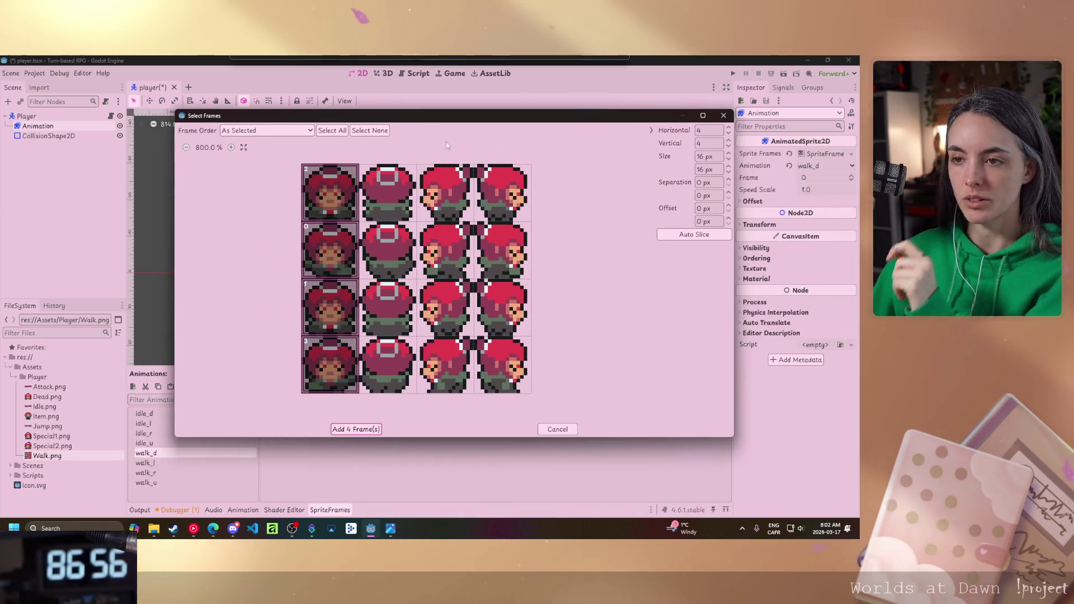
left_click(356, 429)
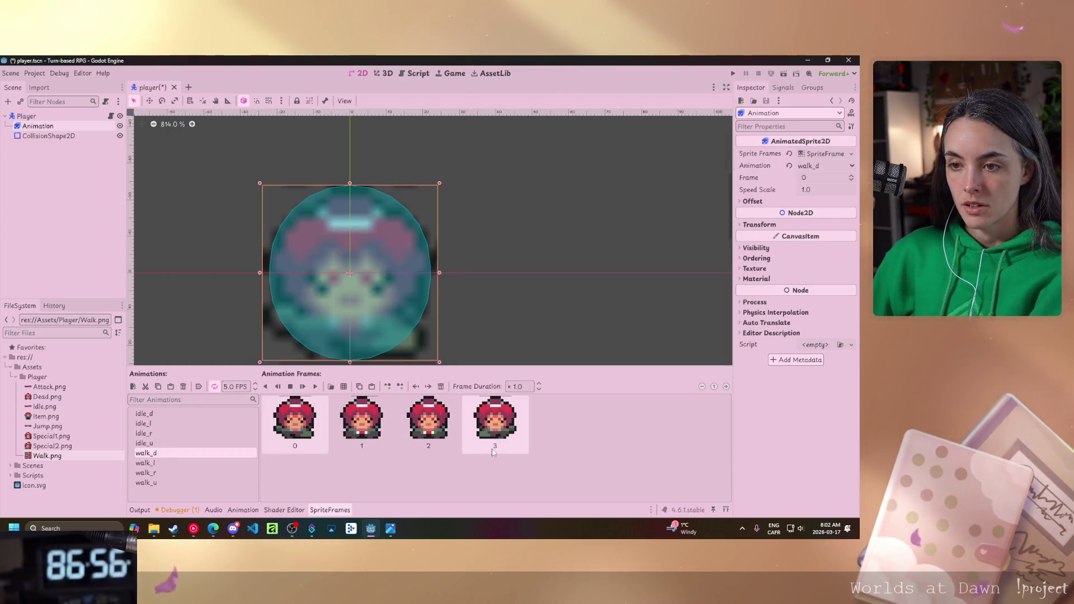
left_click(159, 462)
left_click(344, 385)
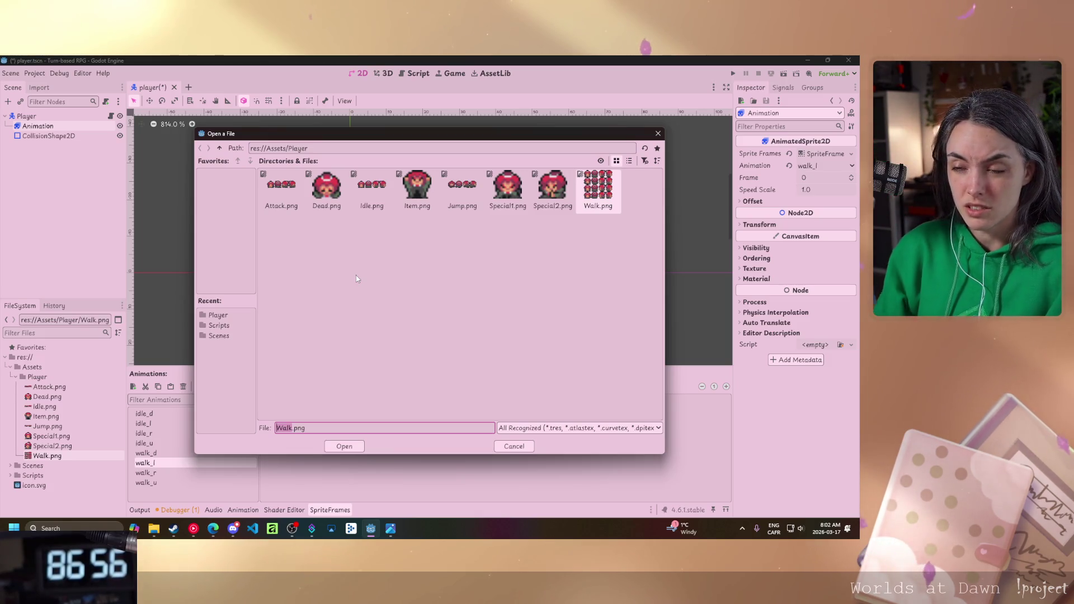
Add the four third-column, left-facing frames of Walk.png to walk_l.
double_click(600, 189)
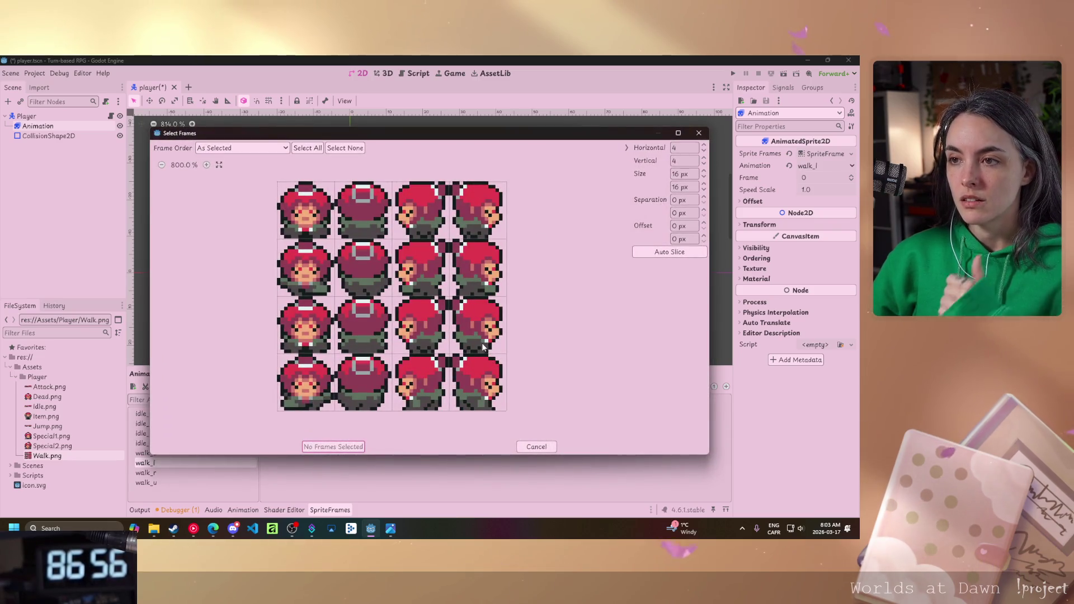
left_click(427, 224)
left_click_drag(439, 267, 427, 396)
left_click(331, 447)
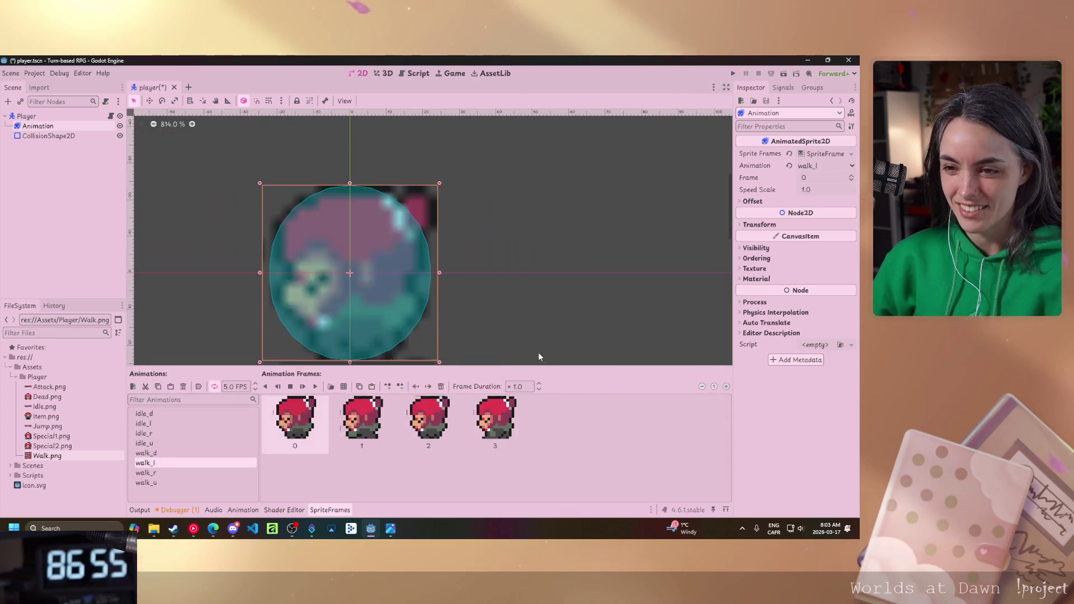
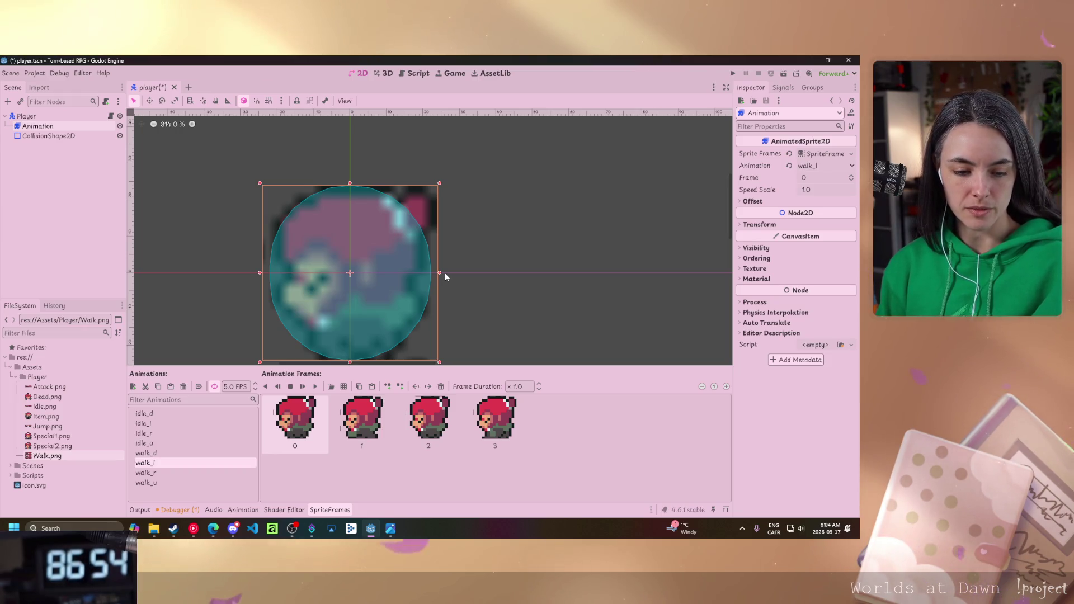
Add the four right-facing frames from Walk.png's rightmost column to the walk_r animation.
left_click(160, 471)
left_click(331, 387)
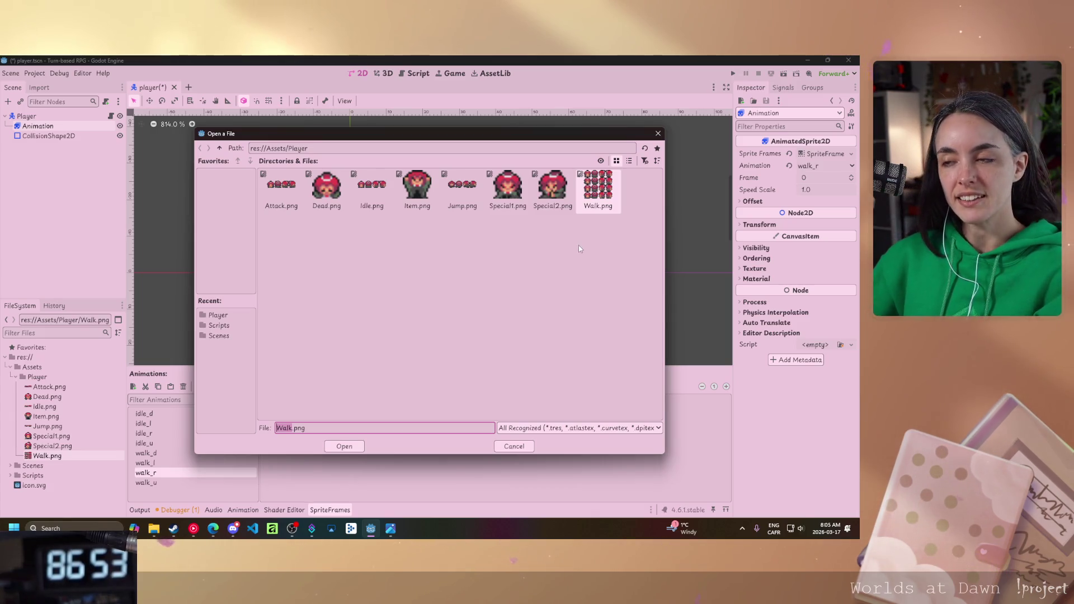
key("Return")
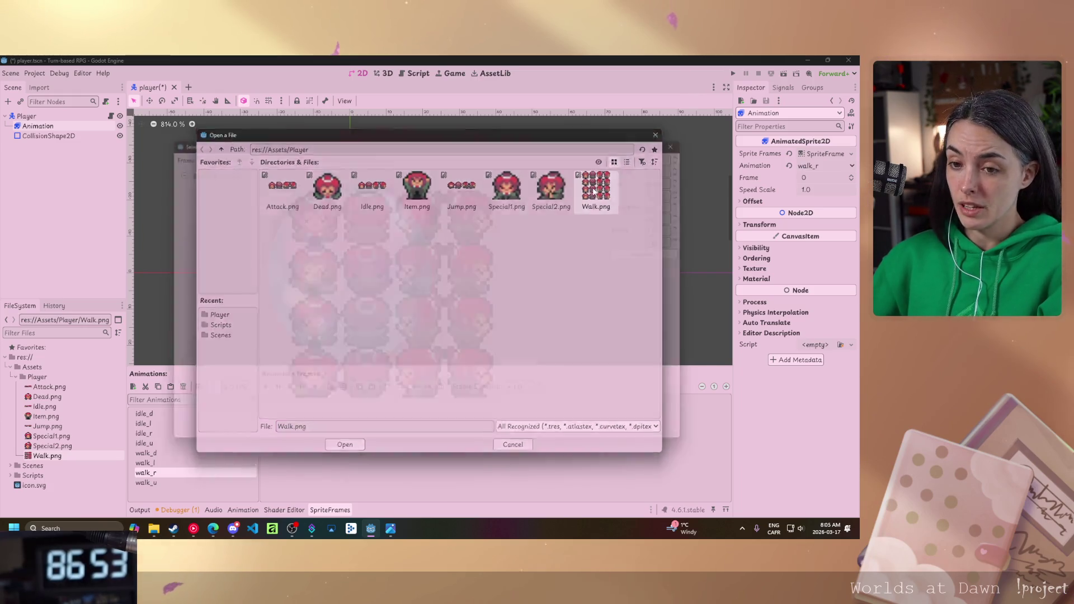
left_click(477, 210)
left_click(477, 267)
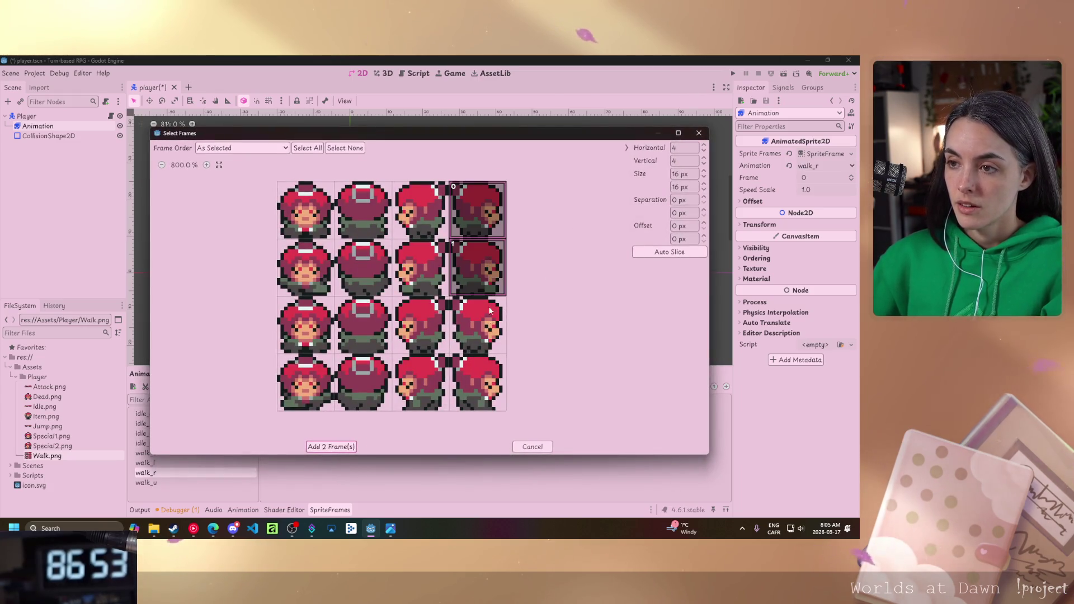
left_click(477, 325)
left_click(477, 382)
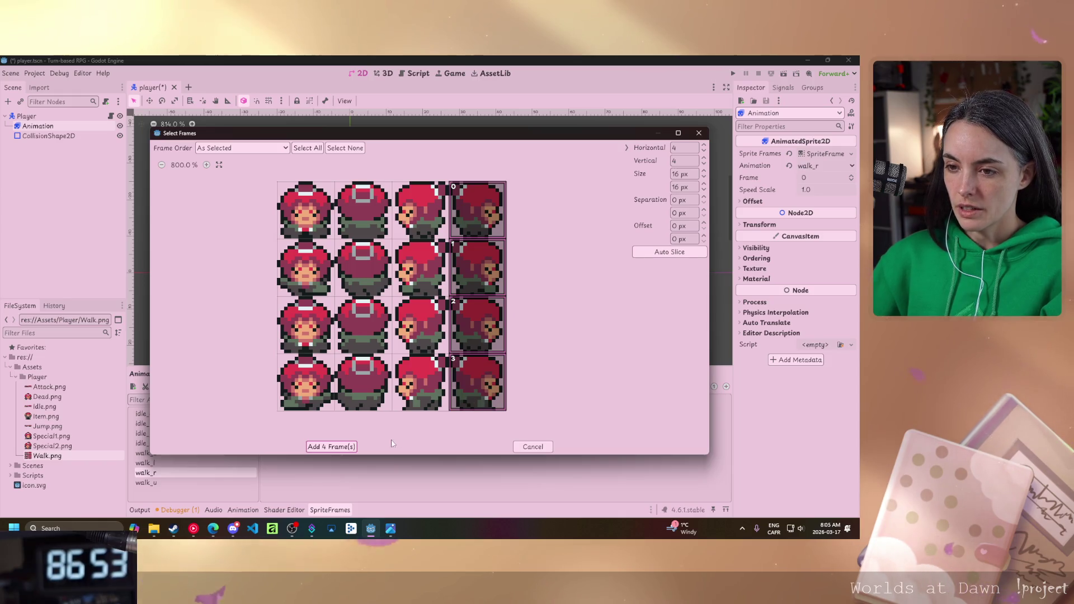
left_click(337, 447)
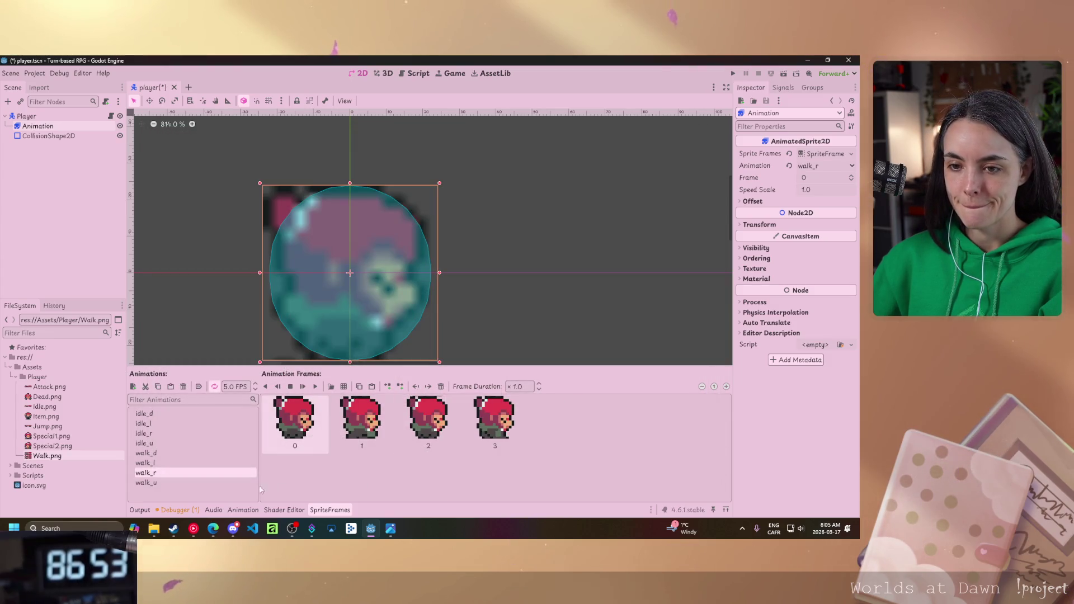
left_click(221, 482)
Add the back-facing Walk.png frames from the second column to walk_u and save the player scene.
left_click(343, 387)
double_click(598, 190)
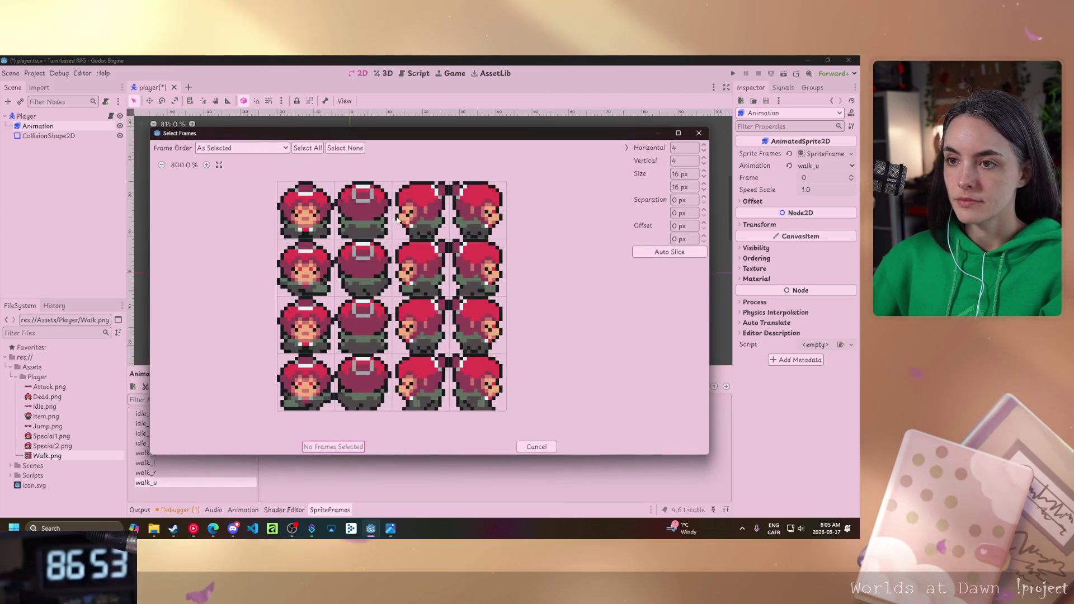
left_click(362, 210)
left_click(371, 270)
left_click(364, 335)
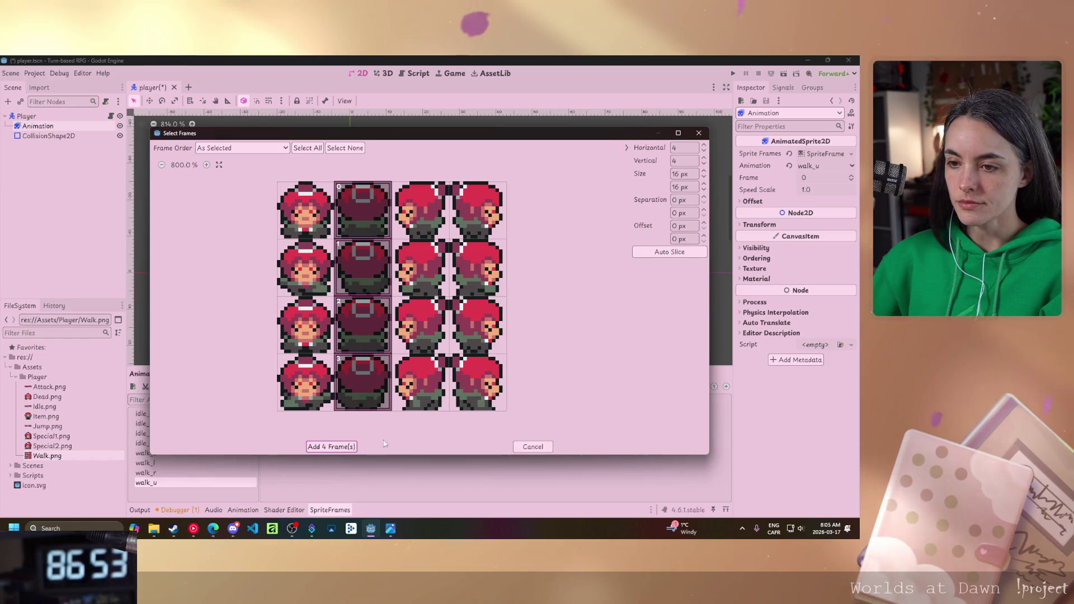
left_click(331, 446)
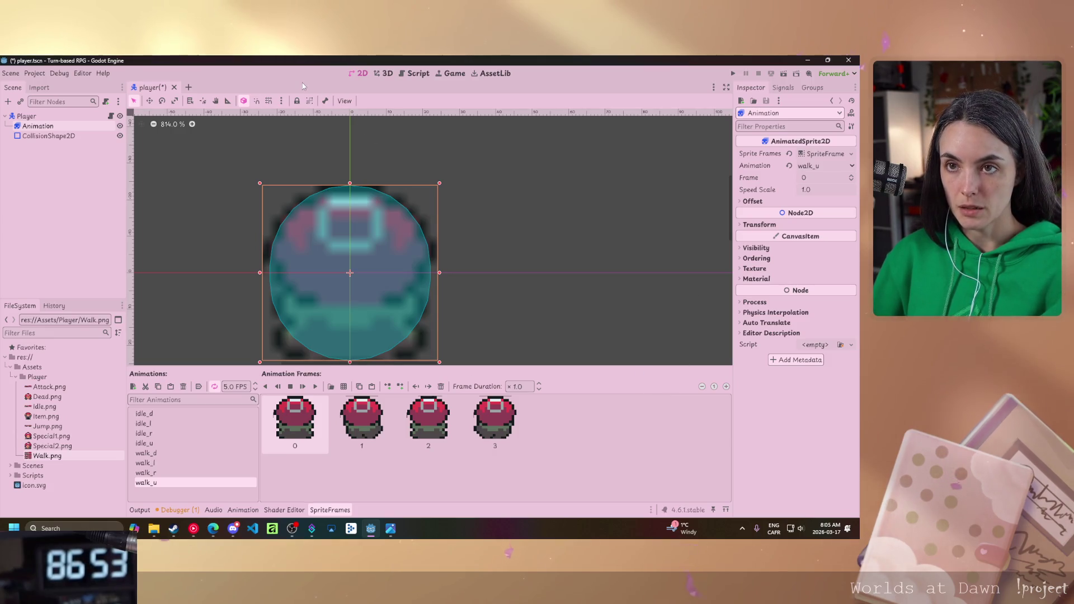
key("ctrl+s")
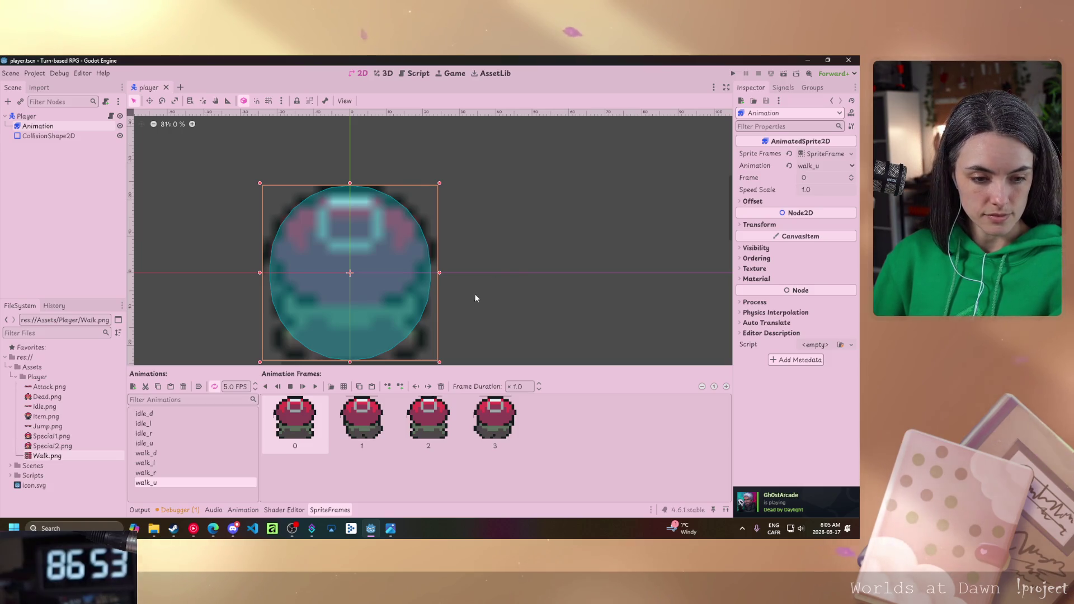
left_click(414, 74)
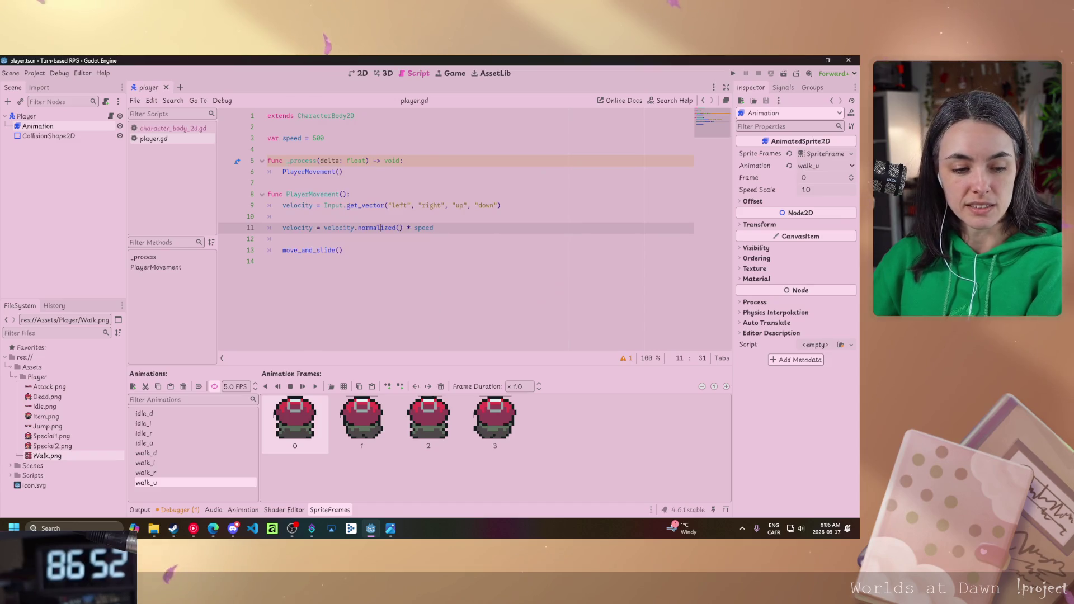
left_click(727, 88)
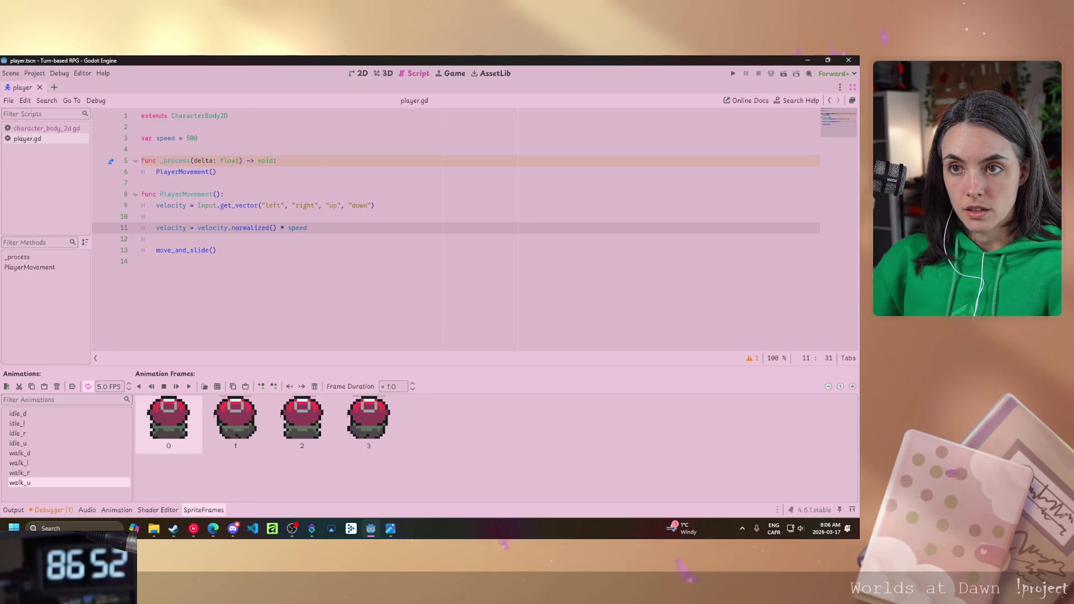
left_click(228, 116)
key("Return")
key("Return")
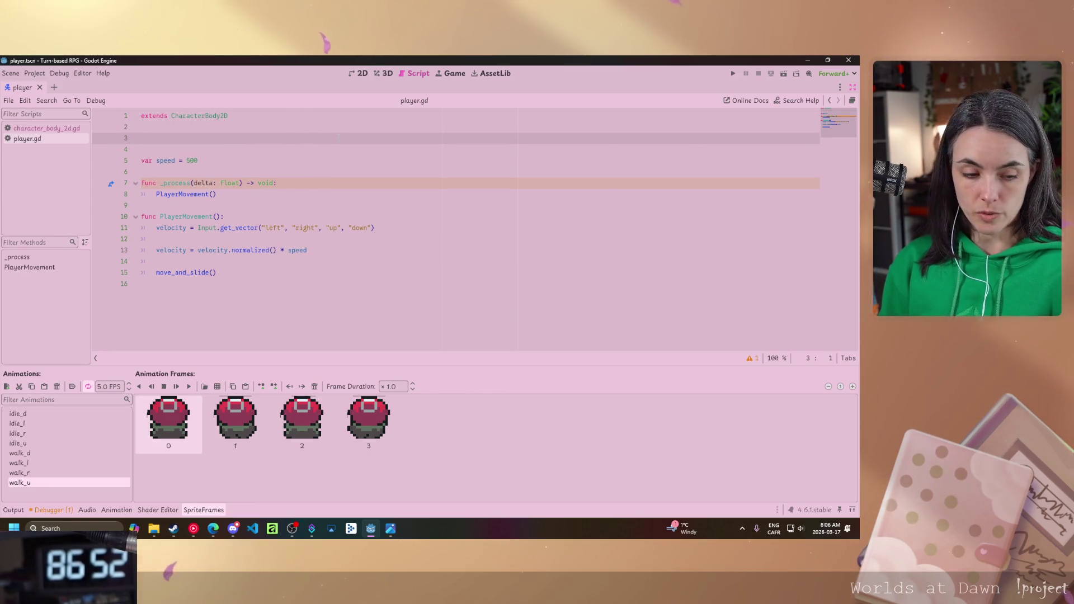
type("@onready var ")
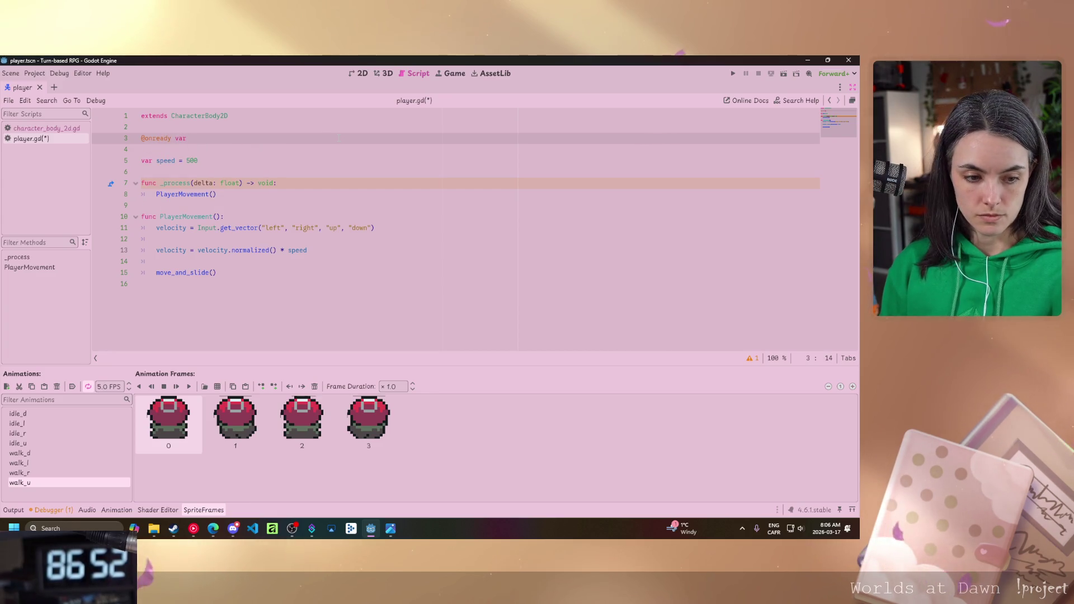
type("Playera")
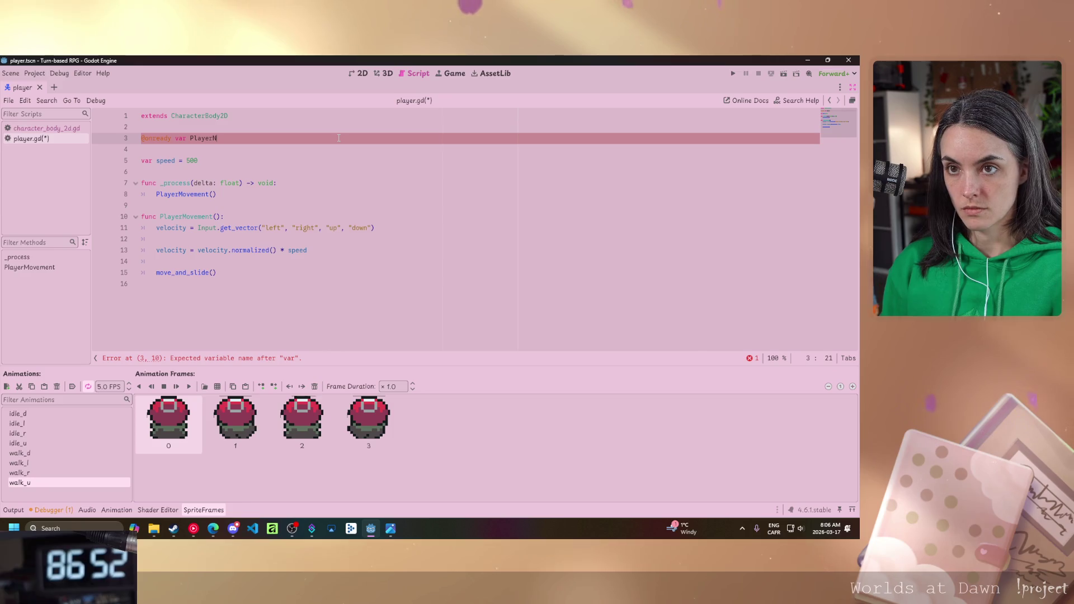
key("BackSpace")
type("A")
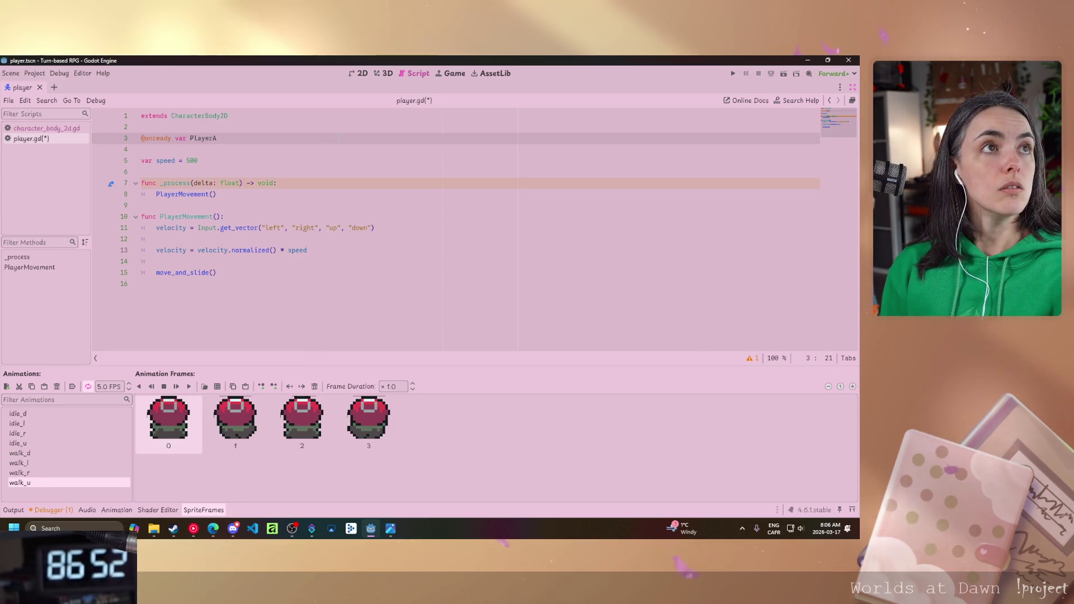
type("nim")
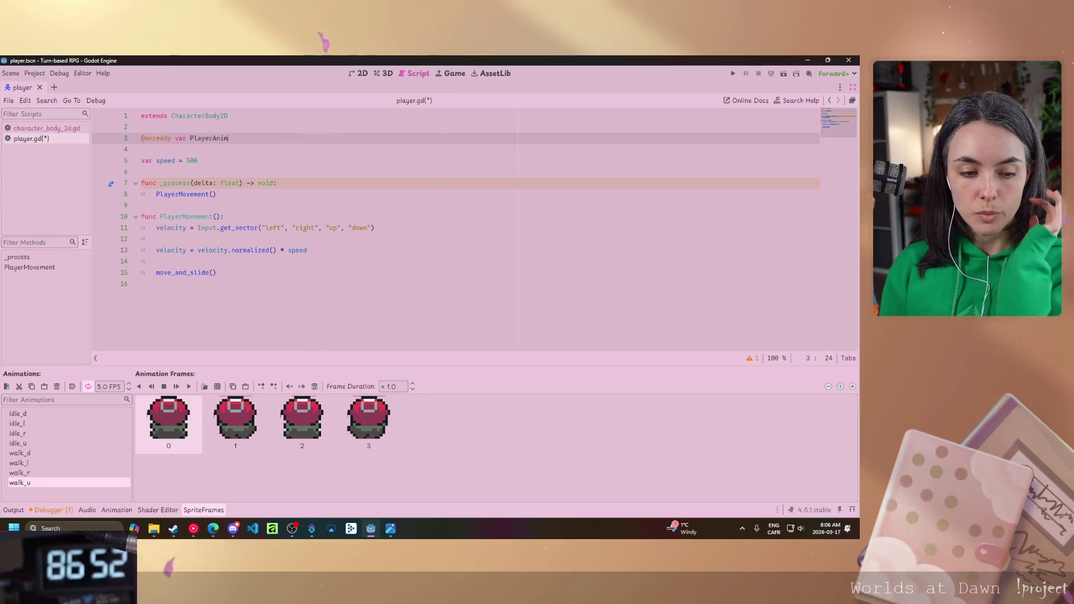
type(" = get")
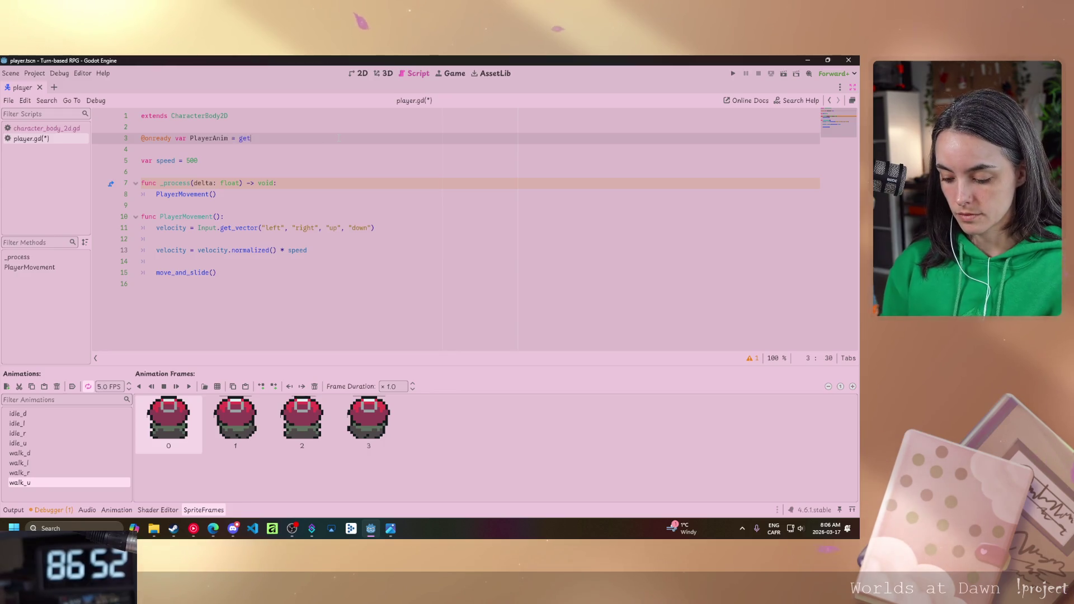
type("_n")
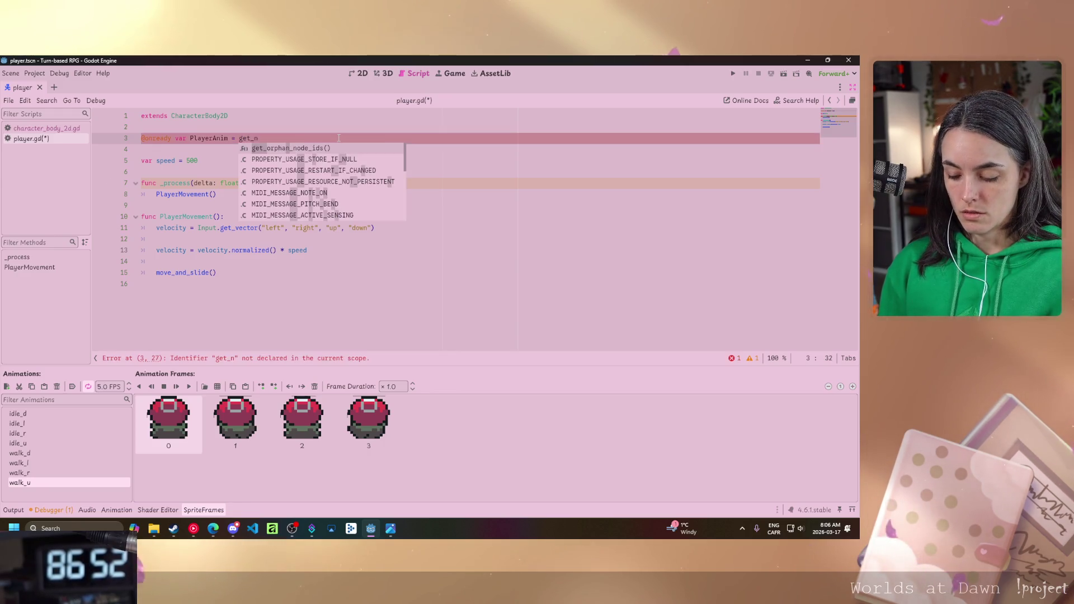
type("od")
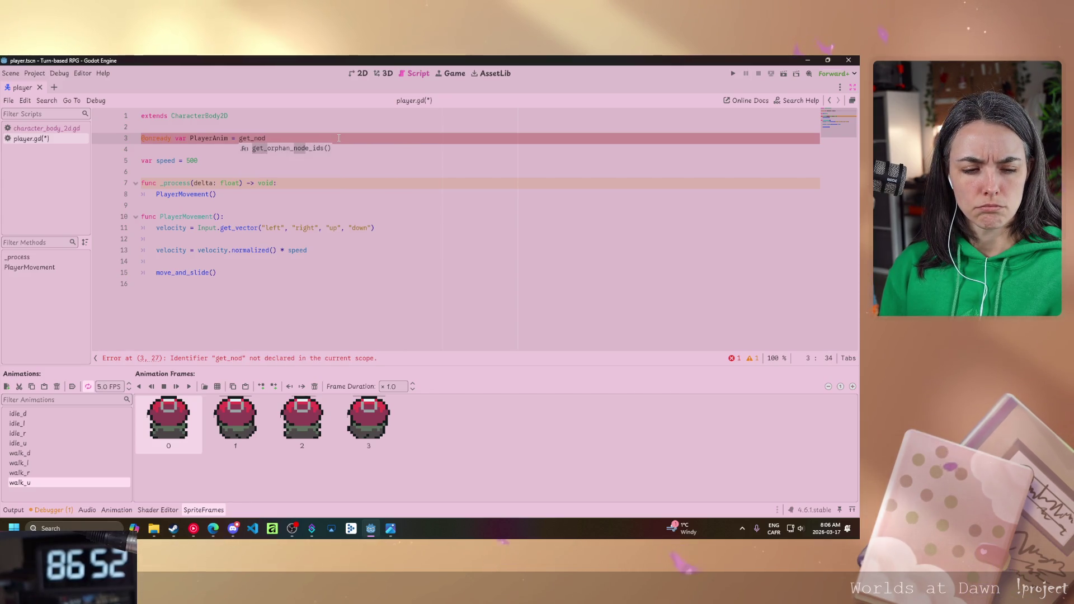
type("e()")
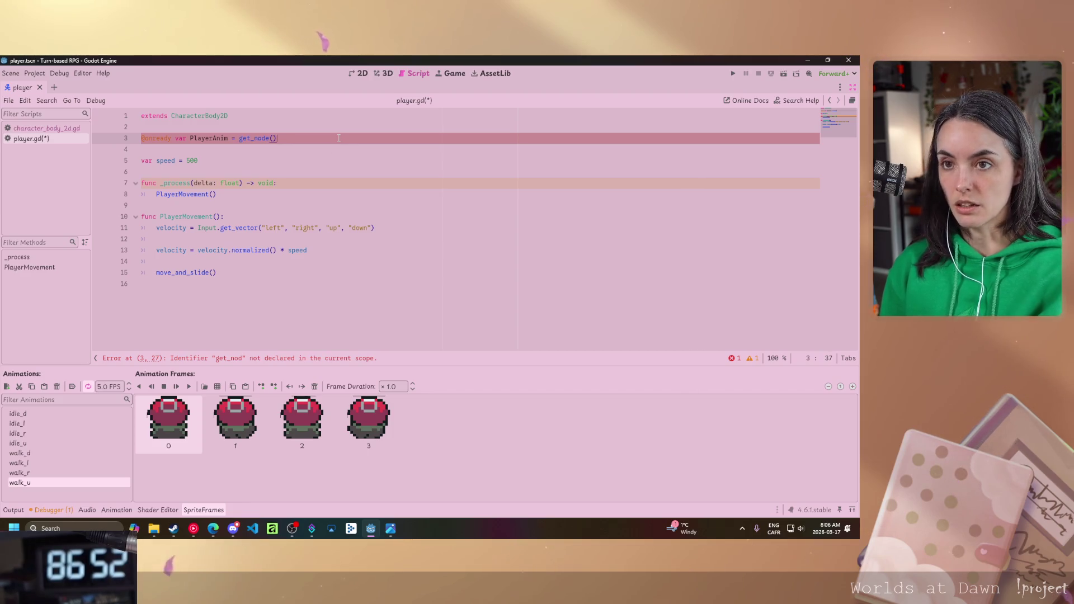
type("\"")
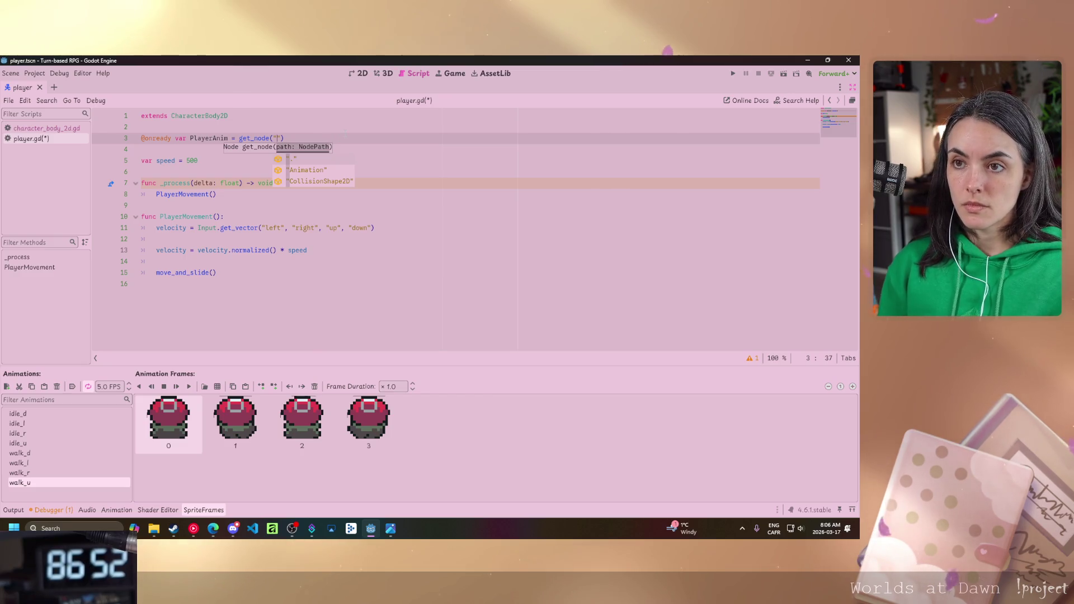
key("Down")
key("Return")
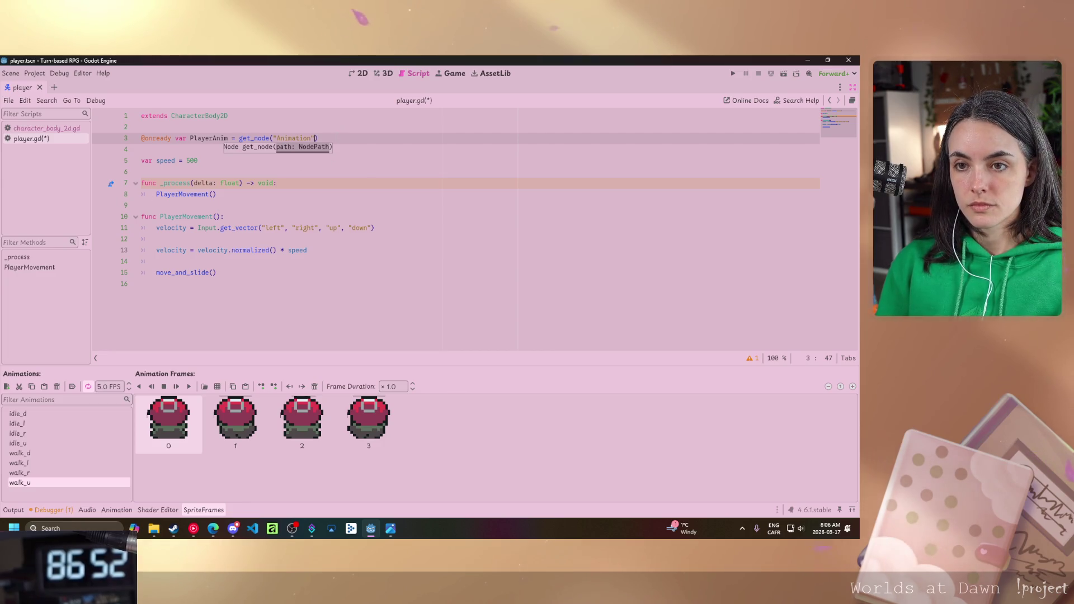
left_click(263, 272)
key("Return")
key("Return")
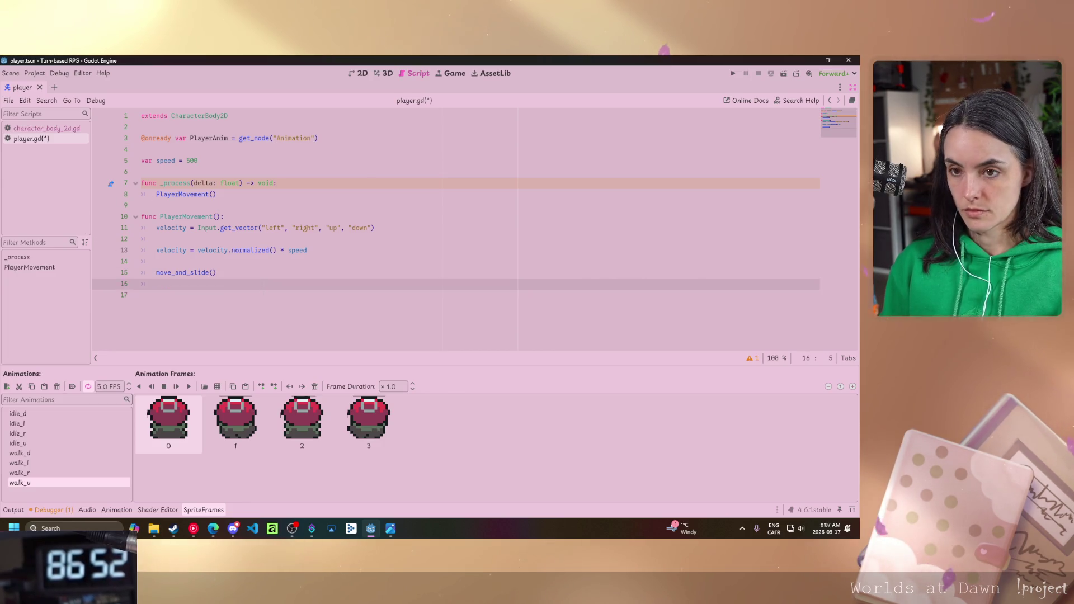
Add an empty top-level func PlayerAnimation(): header at the end of player.gd.
key("BackSpace")
type("fun")
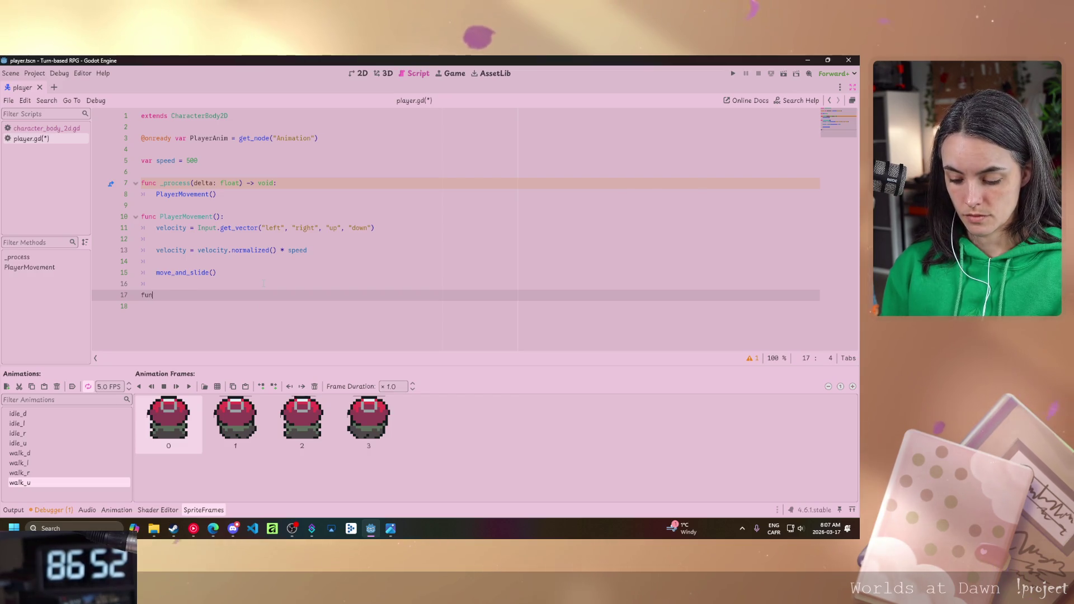
type("c P")
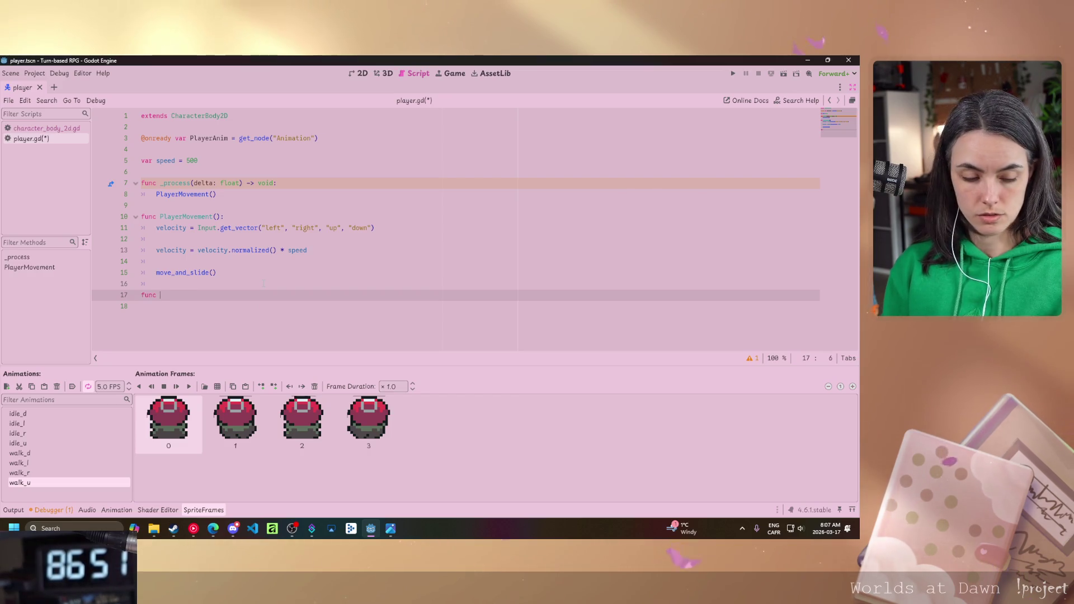
type("layerAn")
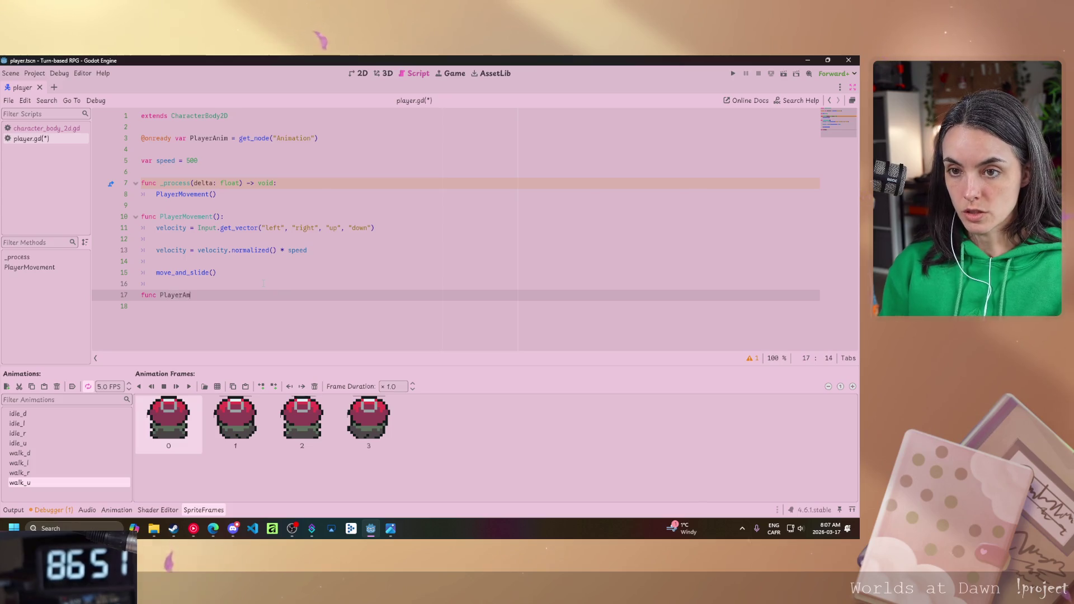
type("imation")
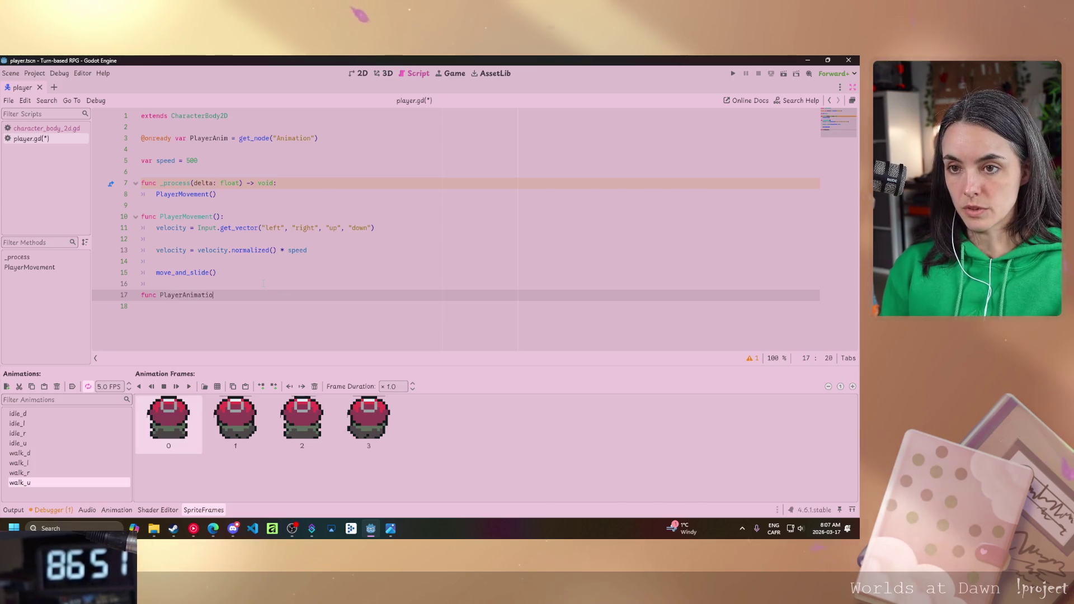
type("():")
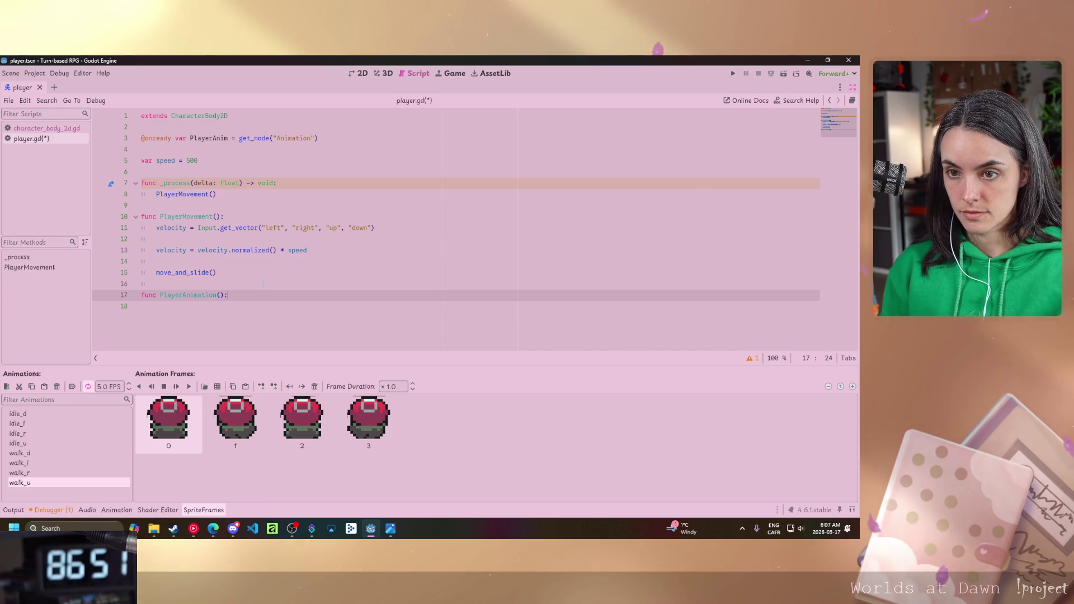
key("Return")
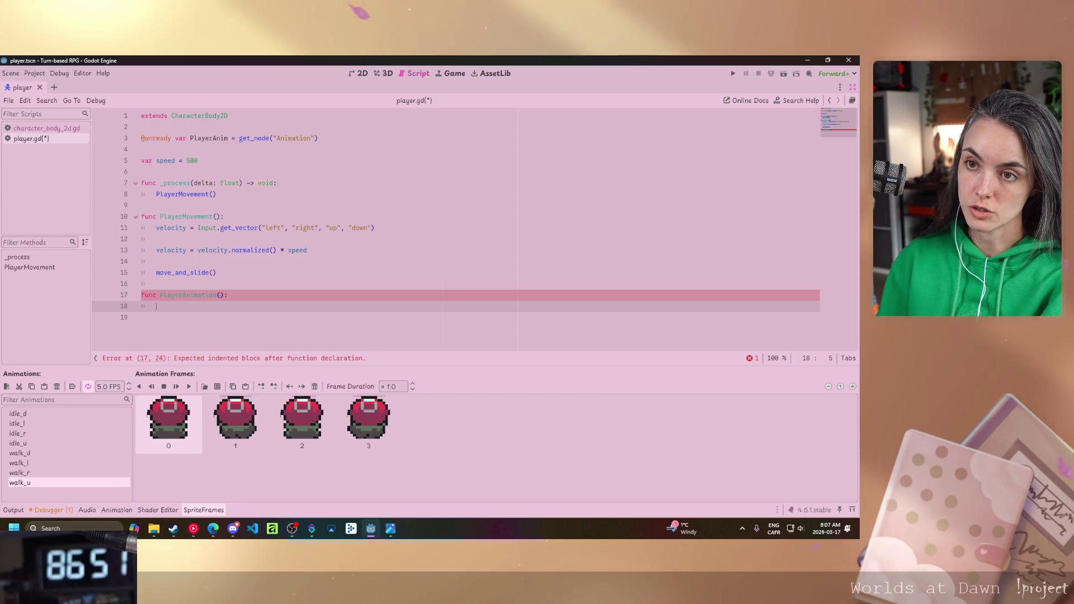
left_click_drag(273, 183, 205, 183)
key("Down")
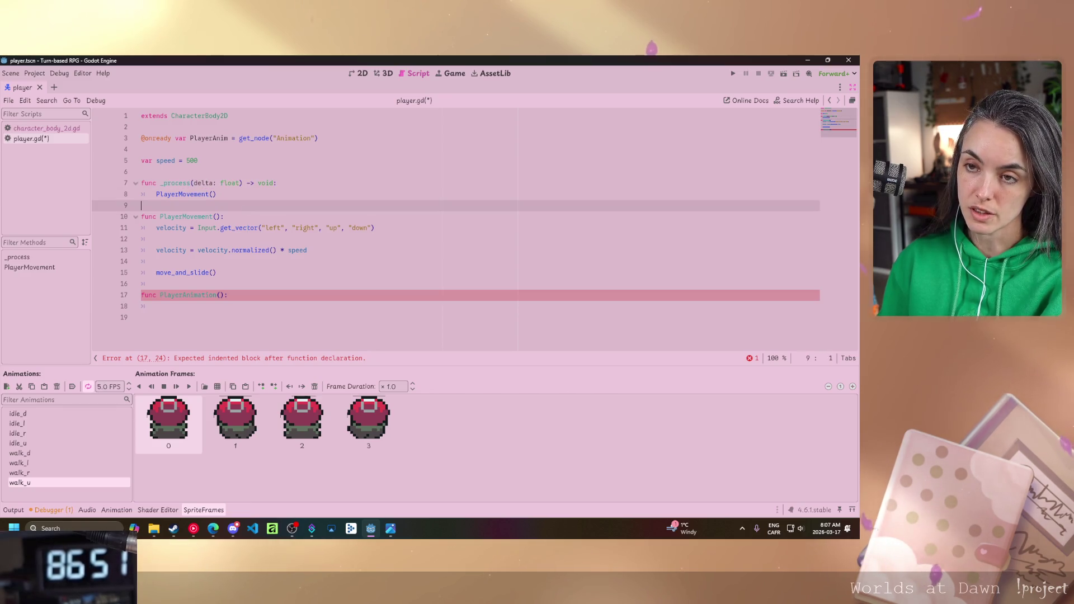
left_click(320, 296)
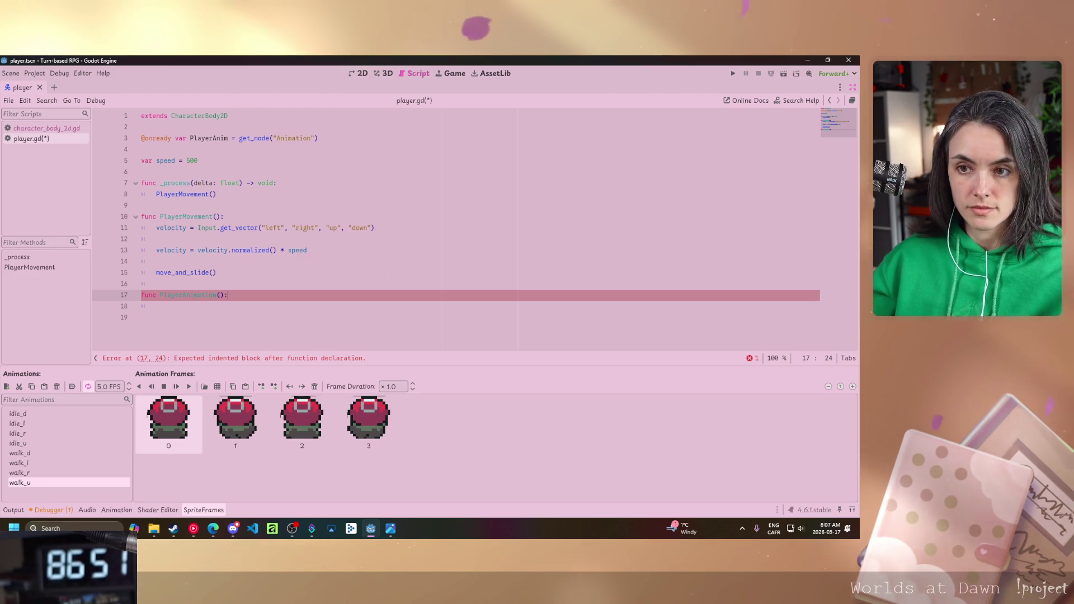
Add an if (velocity.x > 0): check setting direction = "r" inside PlayerAnimation.
key("Return")
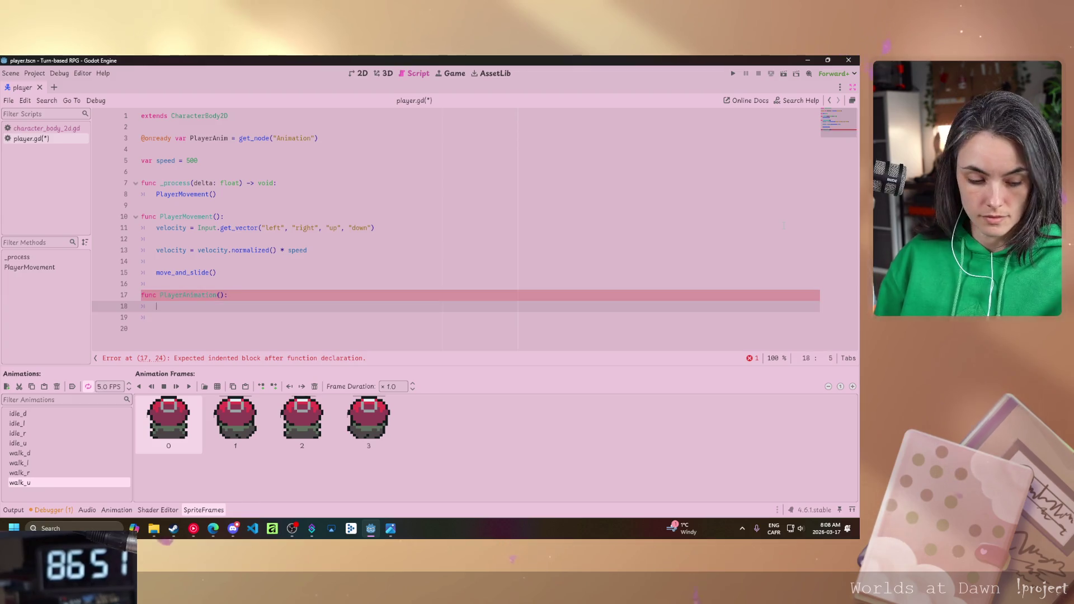
type("if(v")
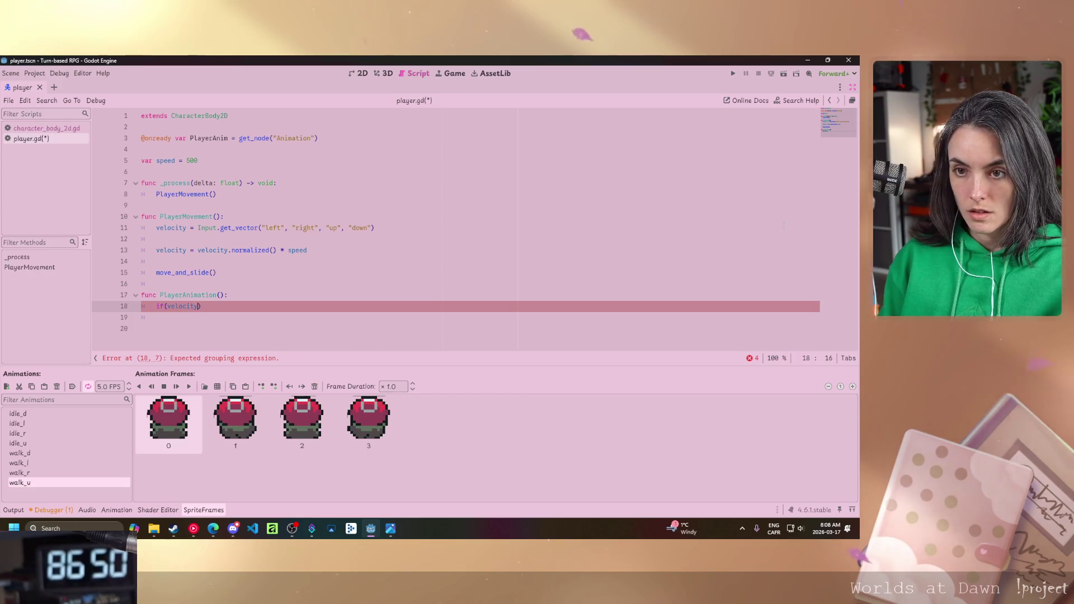
type("elocity.x ")
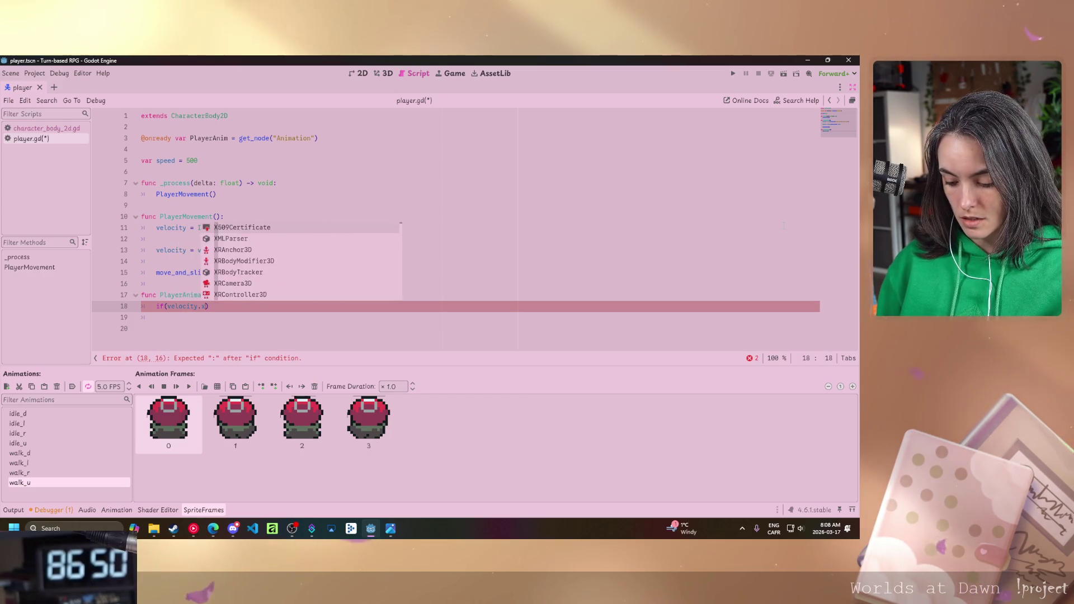
type("<")
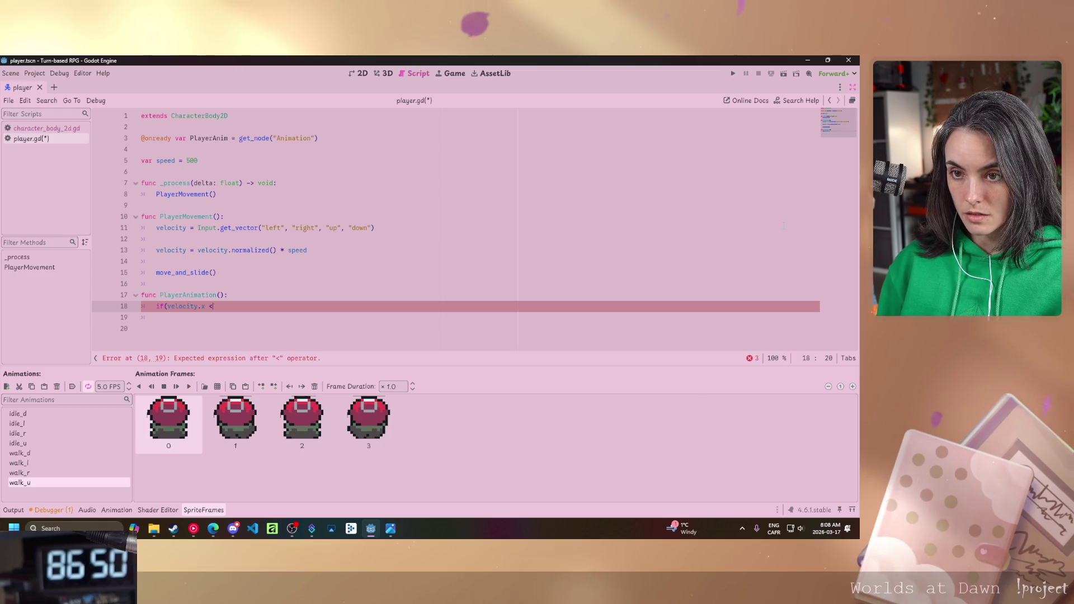
key("BackSpace")
type("> 0):")
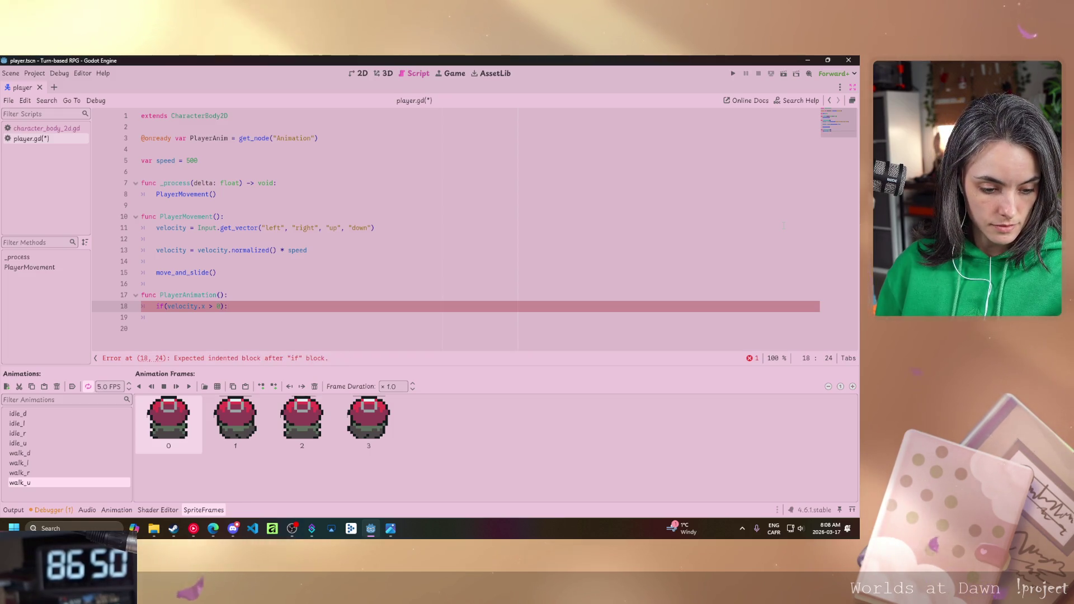
key("Return")
key("Tab")
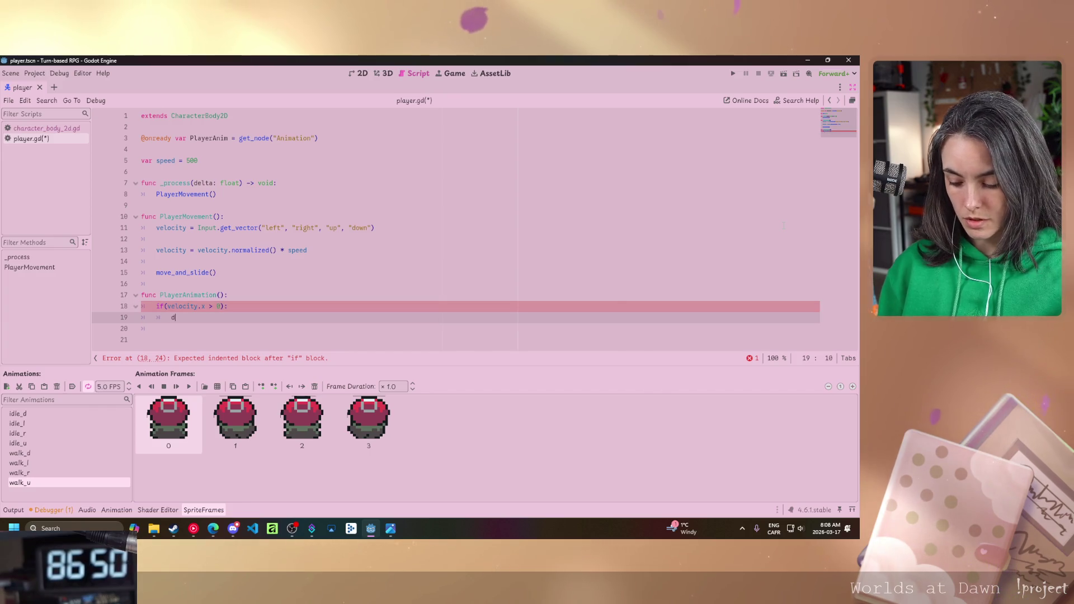
type("irection")
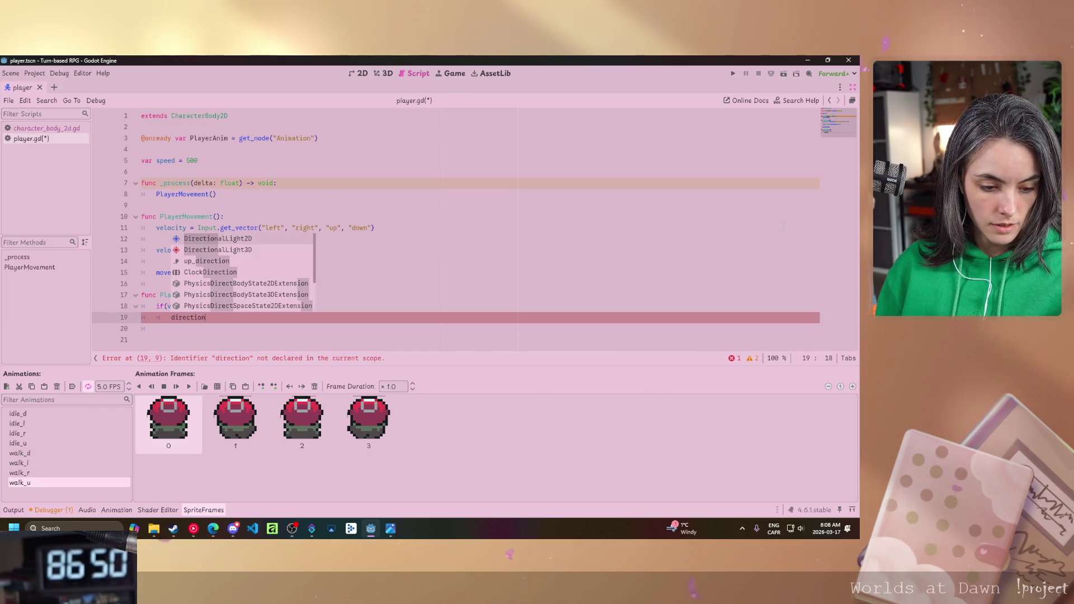
type(" = ")
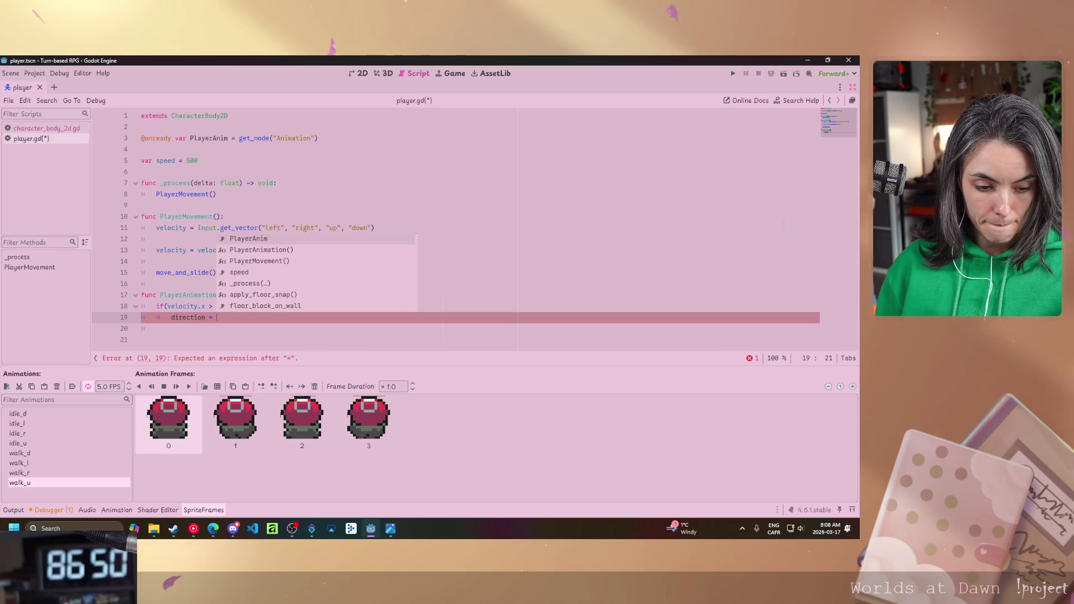
type("\"r\"")
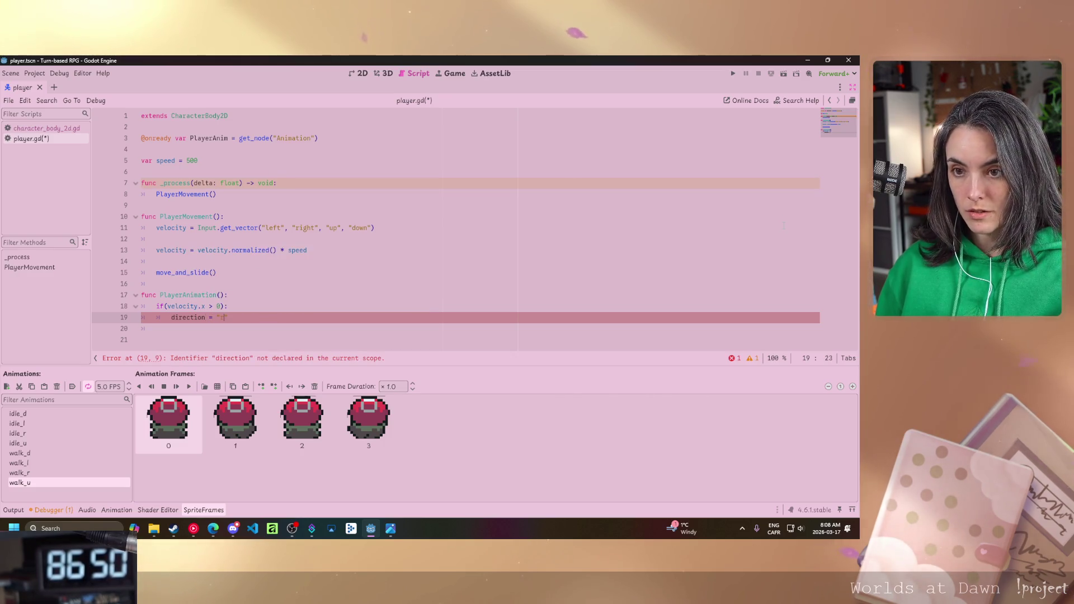
key("Return")
Add an elif (velocity.x < 0): branch and open its indented body.
key("BackSpace")
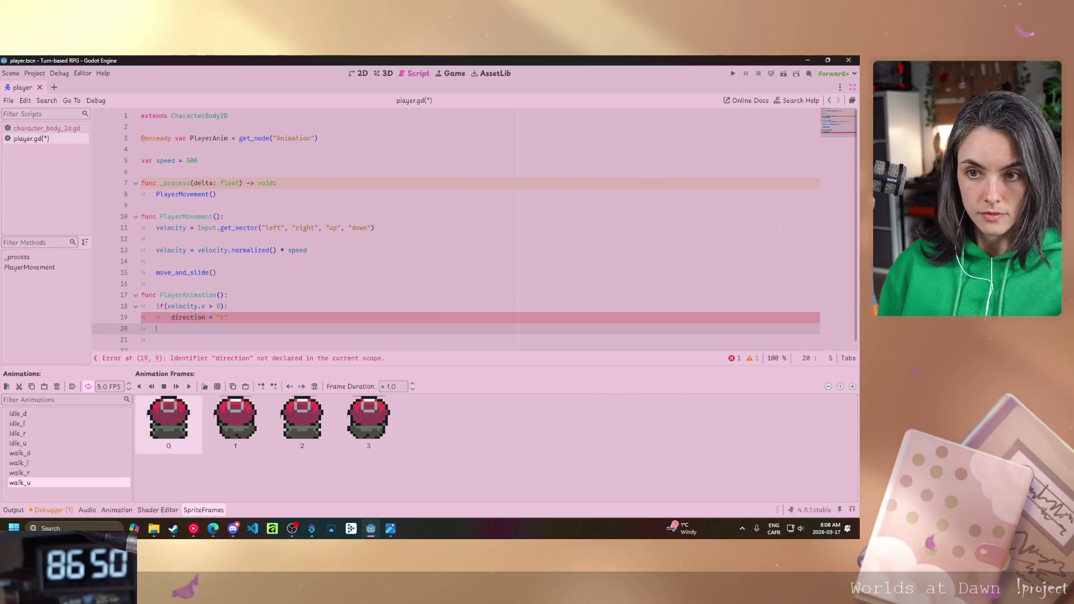
type("elif")
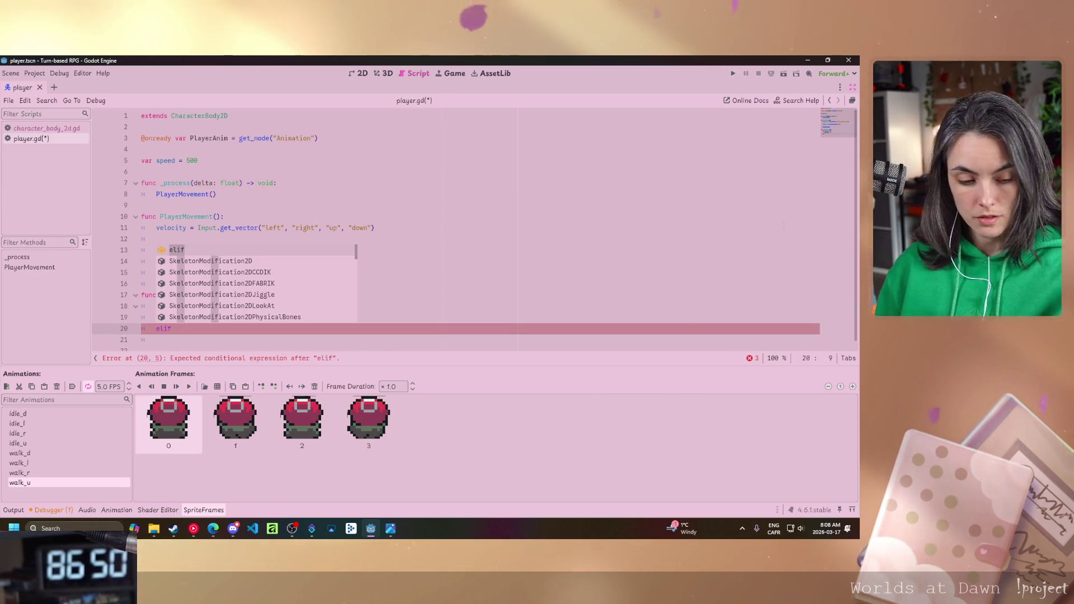
type(" (")
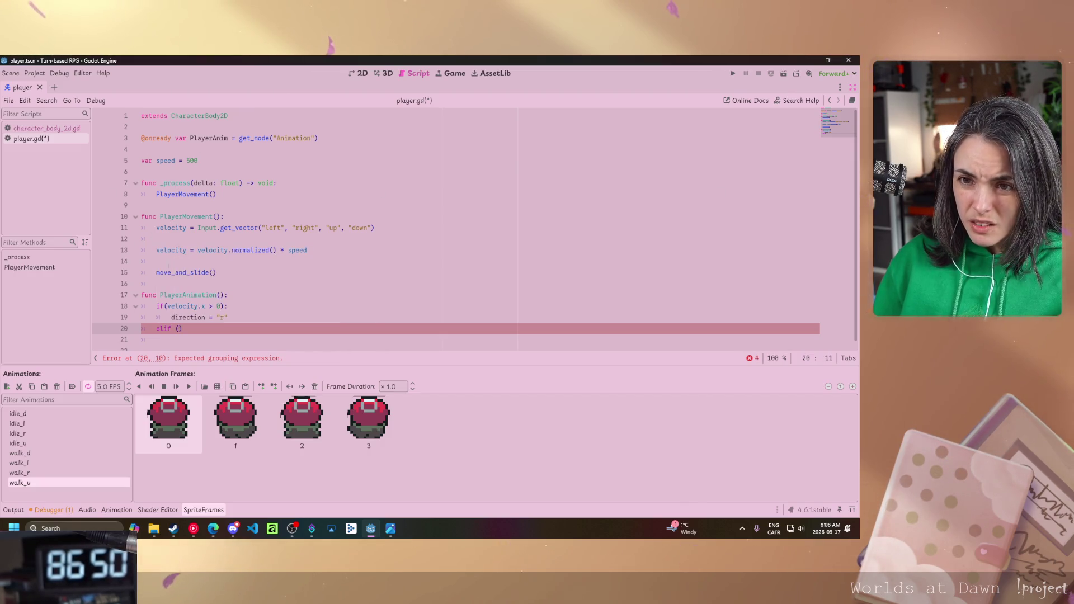
left_click(163, 306)
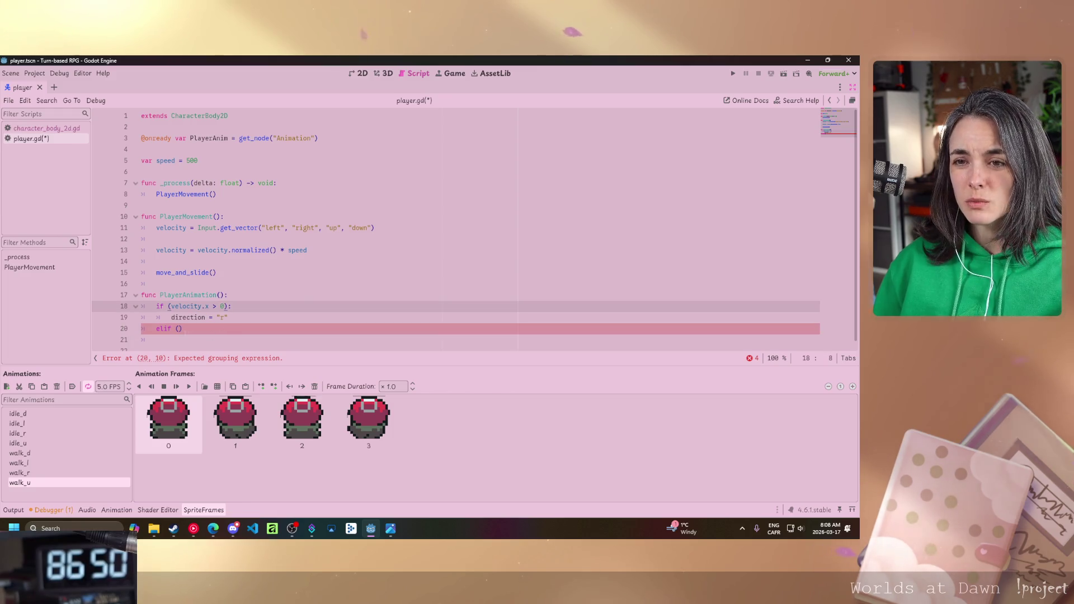
left_click(178, 328)
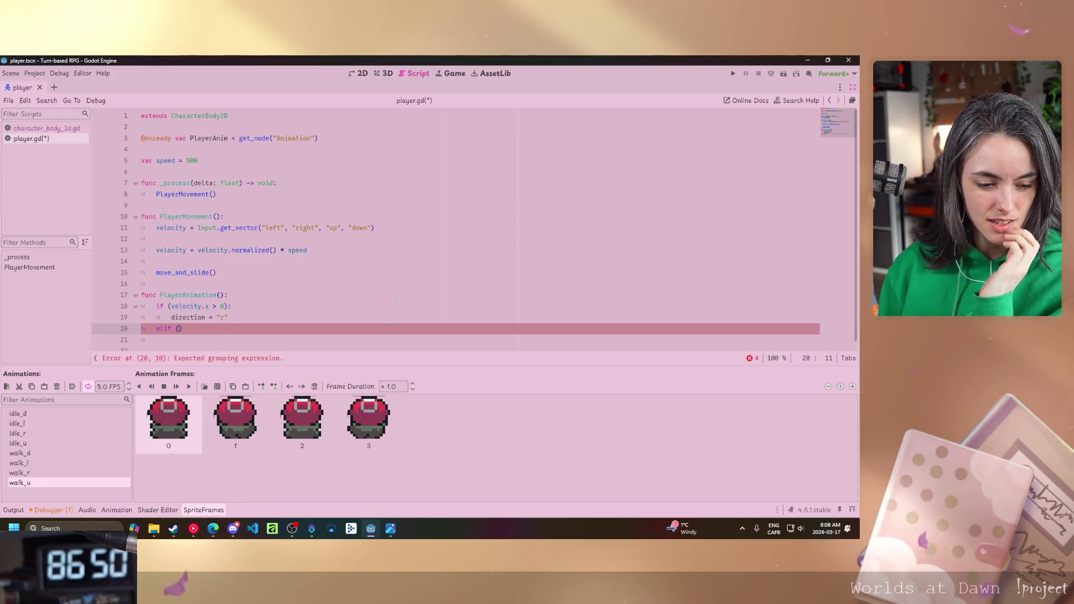
type("velocit")
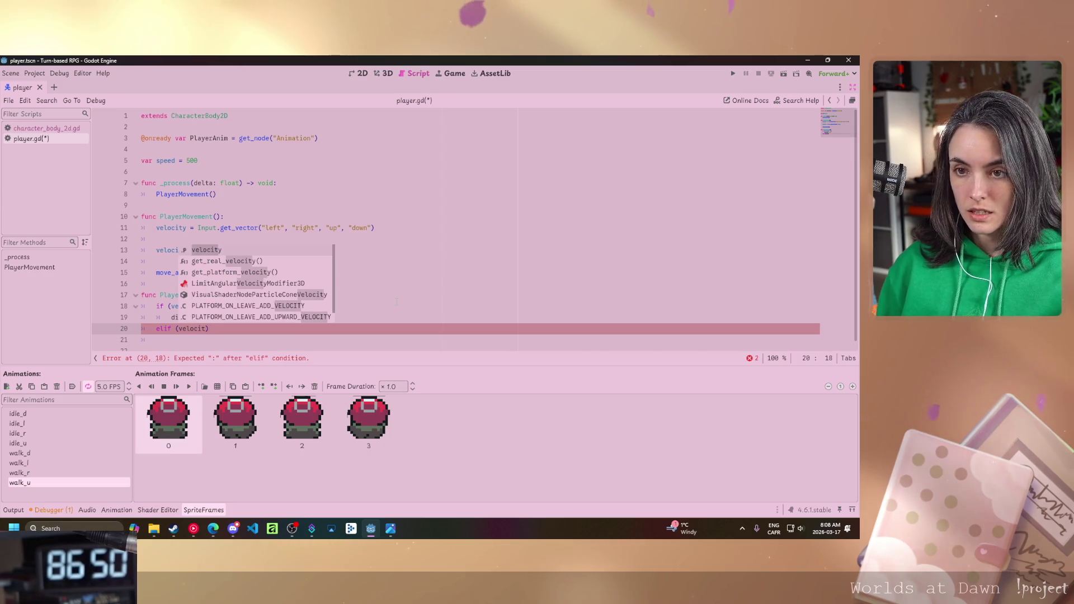
type("y")
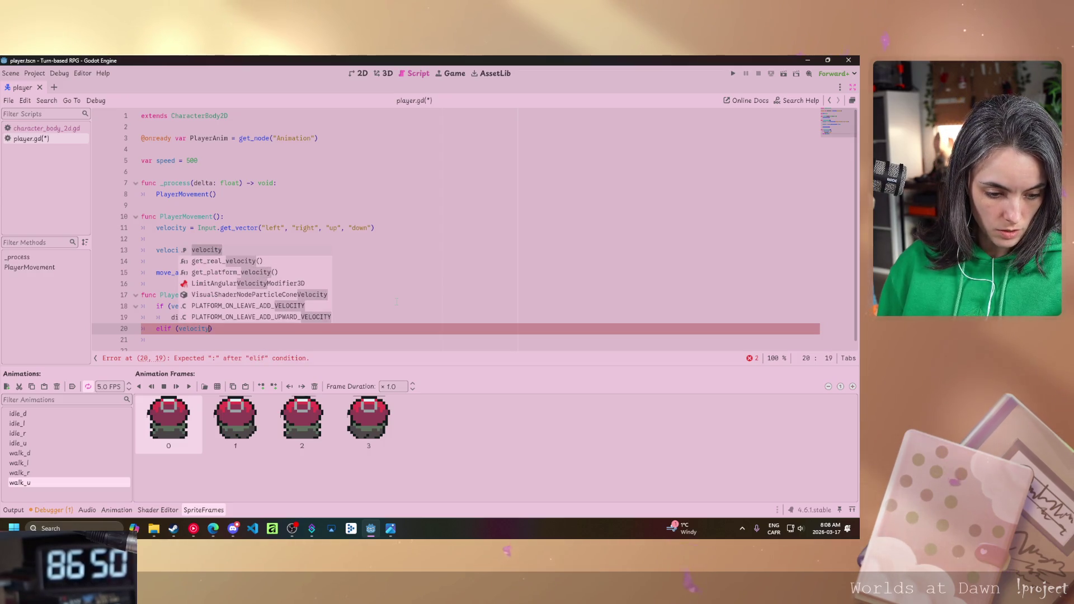
type(".x")
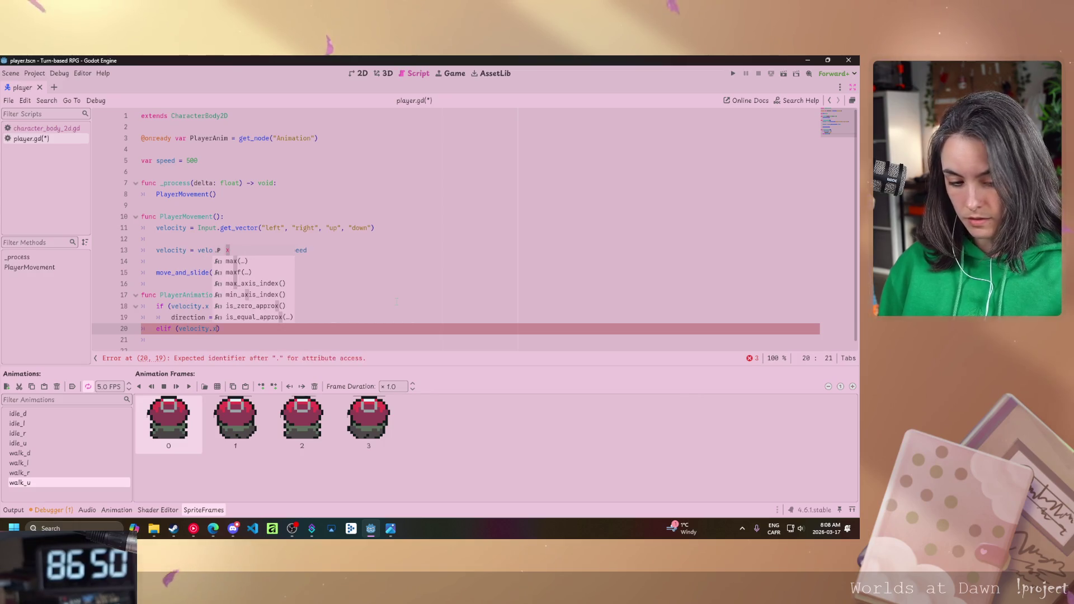
type(" < ")
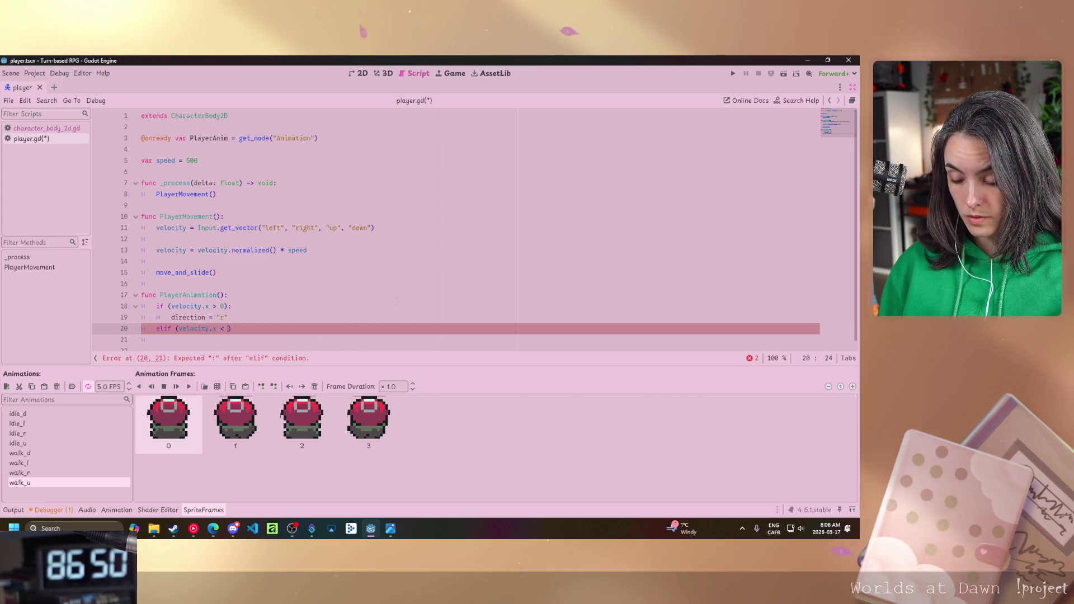
type("0")
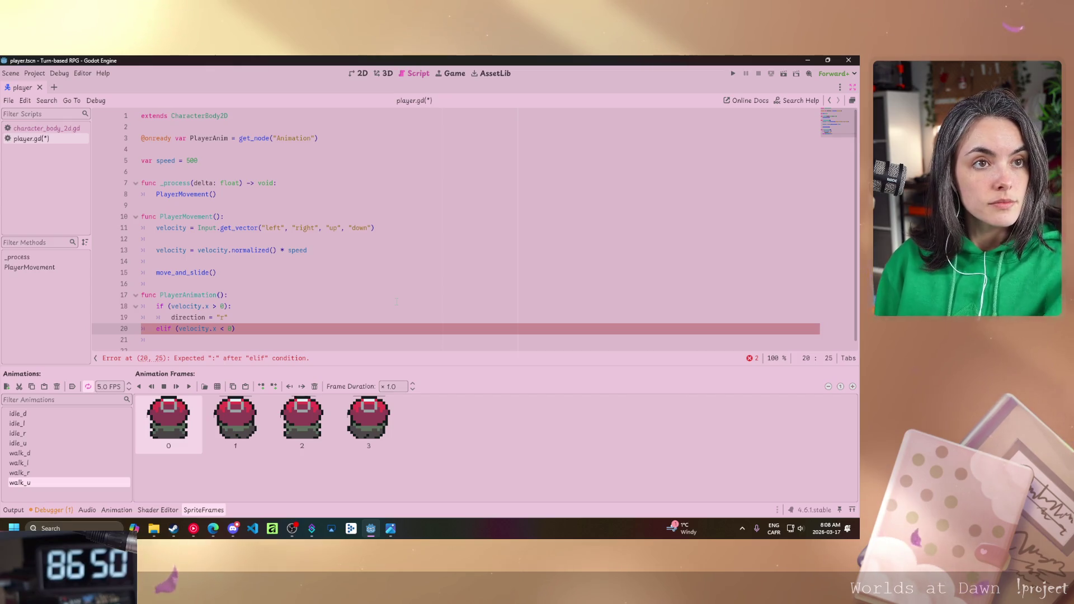
key("End")
type(":")
key("Return")
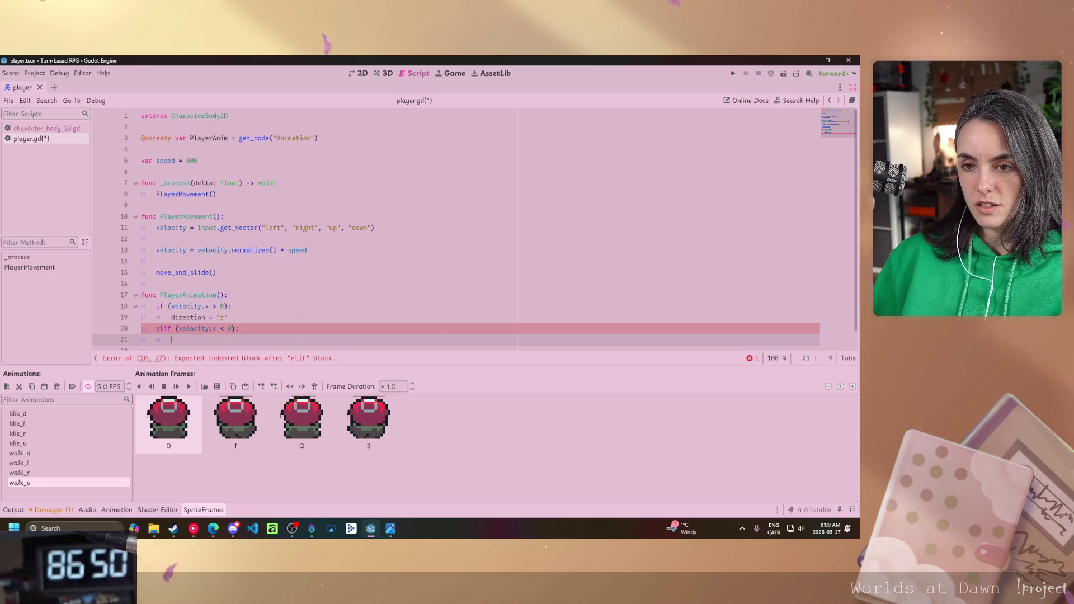
left_click_drag(228, 317, 158, 317)
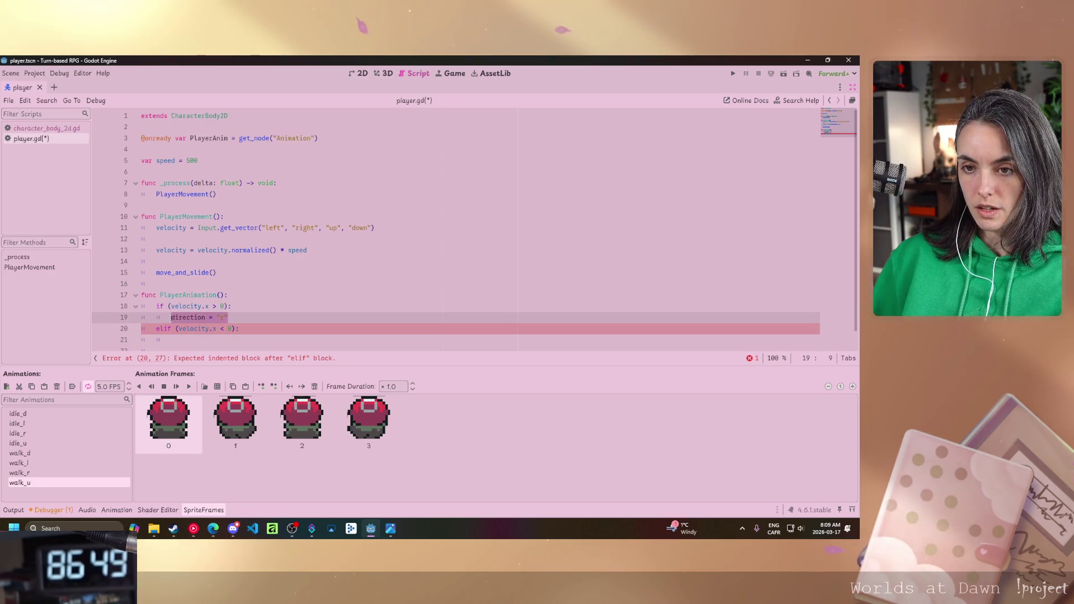
left_click(246, 329)
key("Return")
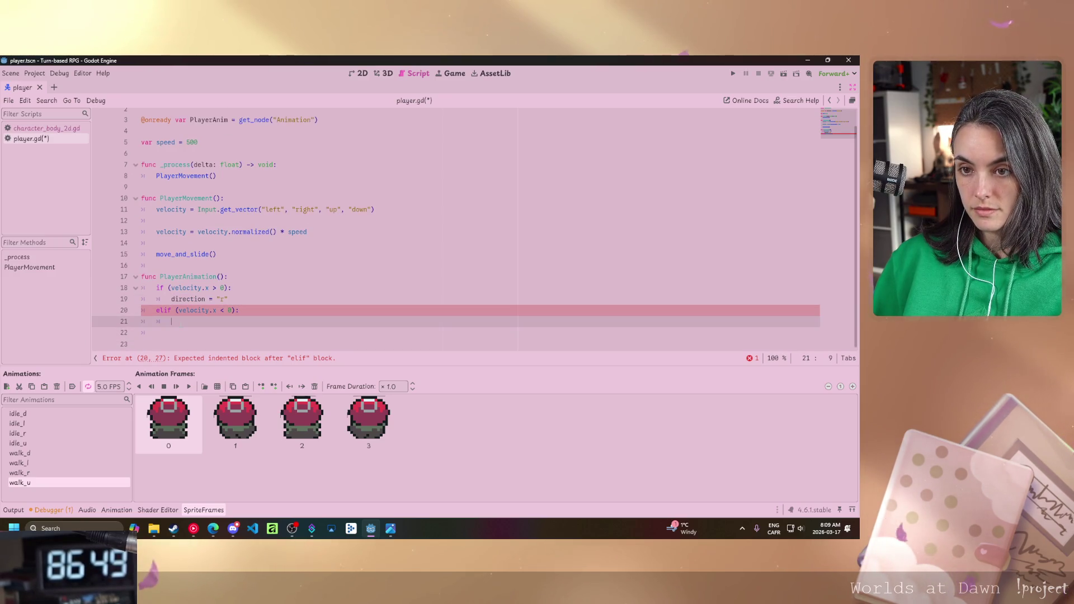
Make the elif body set direction = "l", then duplicate that branch below.
type("direction = \"r\"")
key("BackSpace")
type("l")
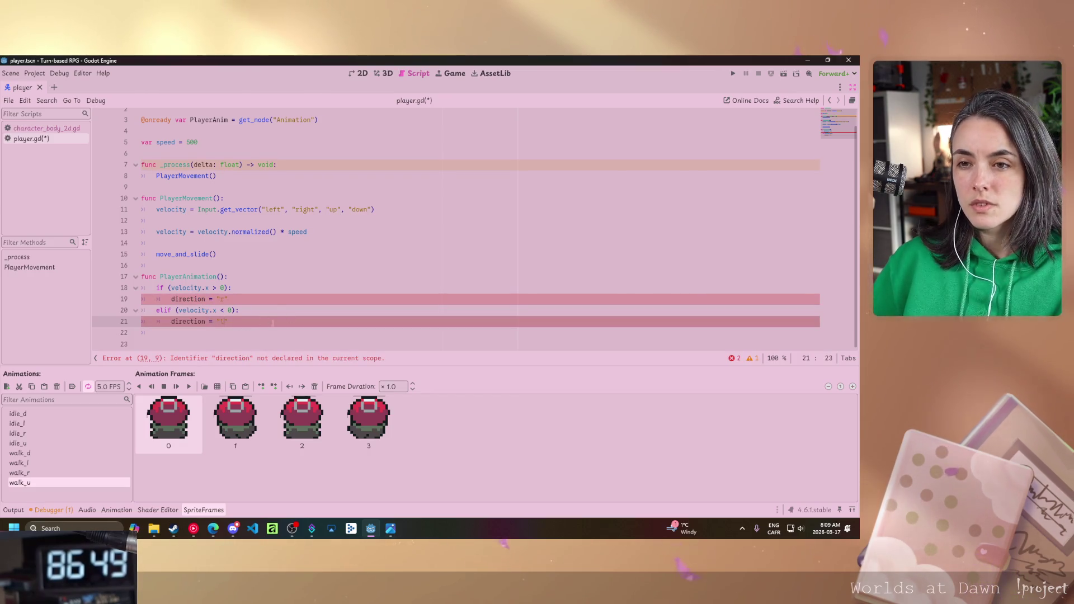
key("Up")
key("shift+Home")
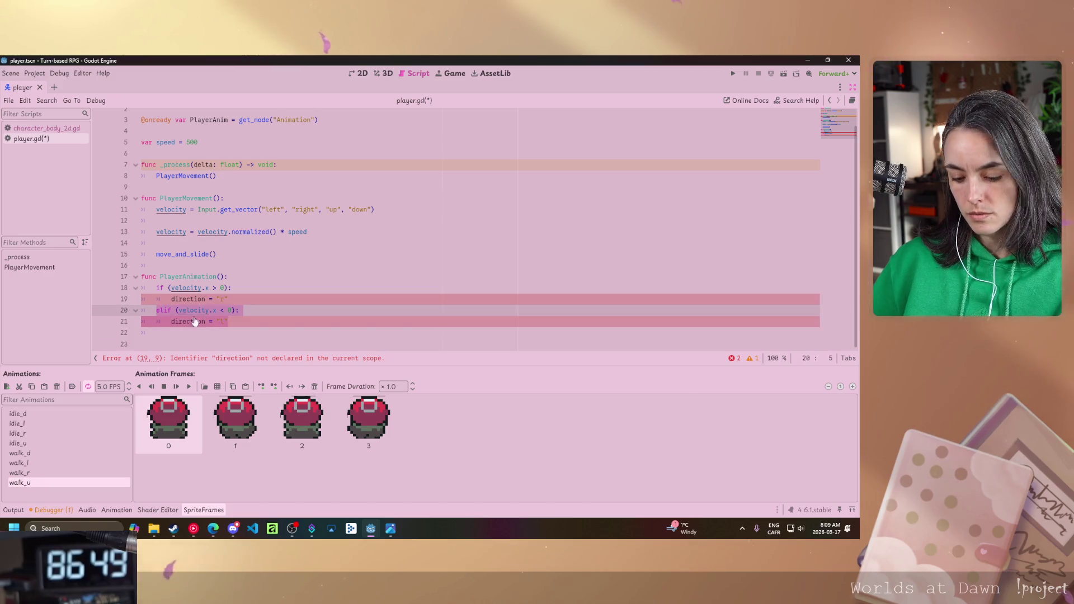
key("ctrl+c")
left_click(313, 325)
key("Return")
key("BackSpace")
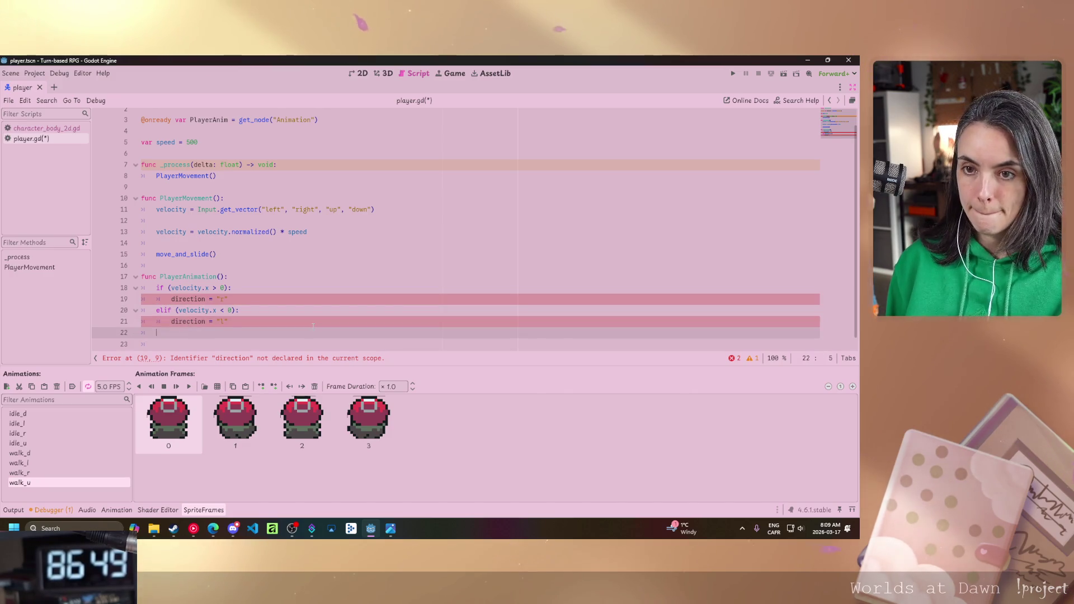
key("ctrl+v")
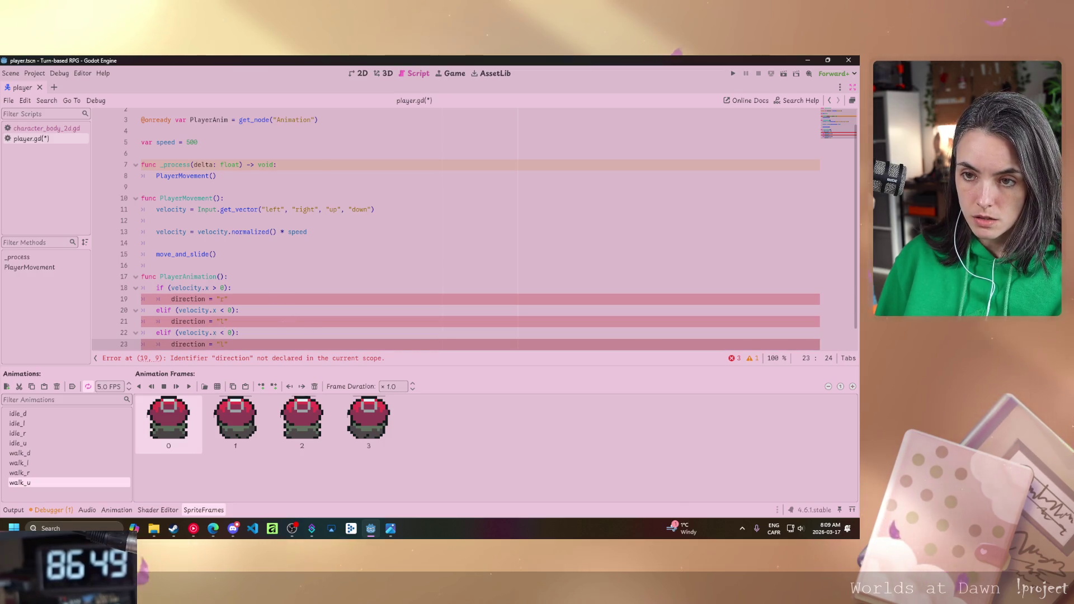
Change the copied branch to velocity.y > 0 setting direction to "d".
left_click(217, 332)
key("BackSpace")
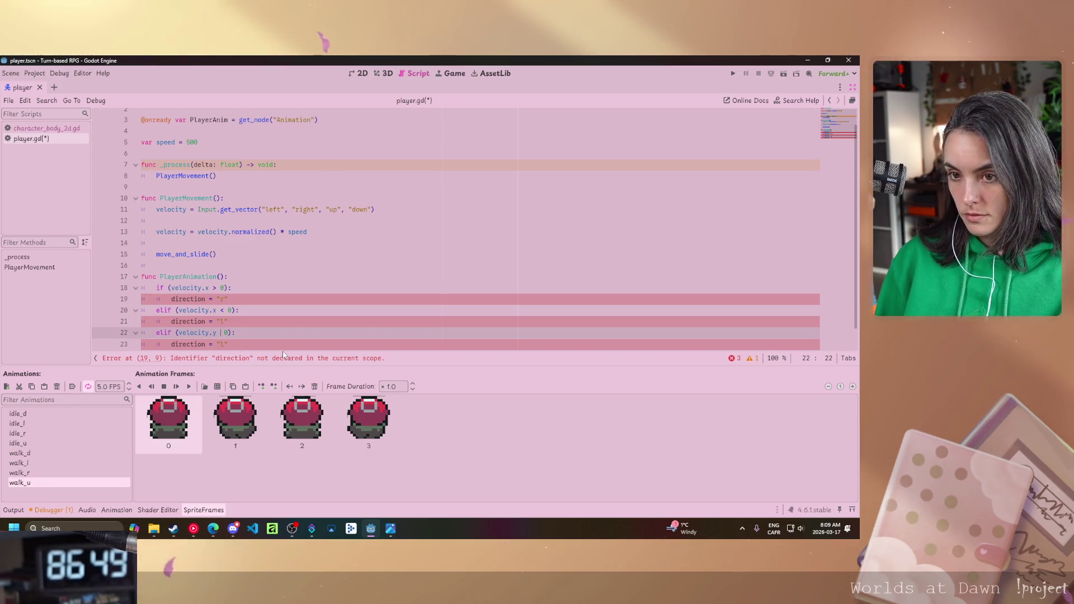
type(">")
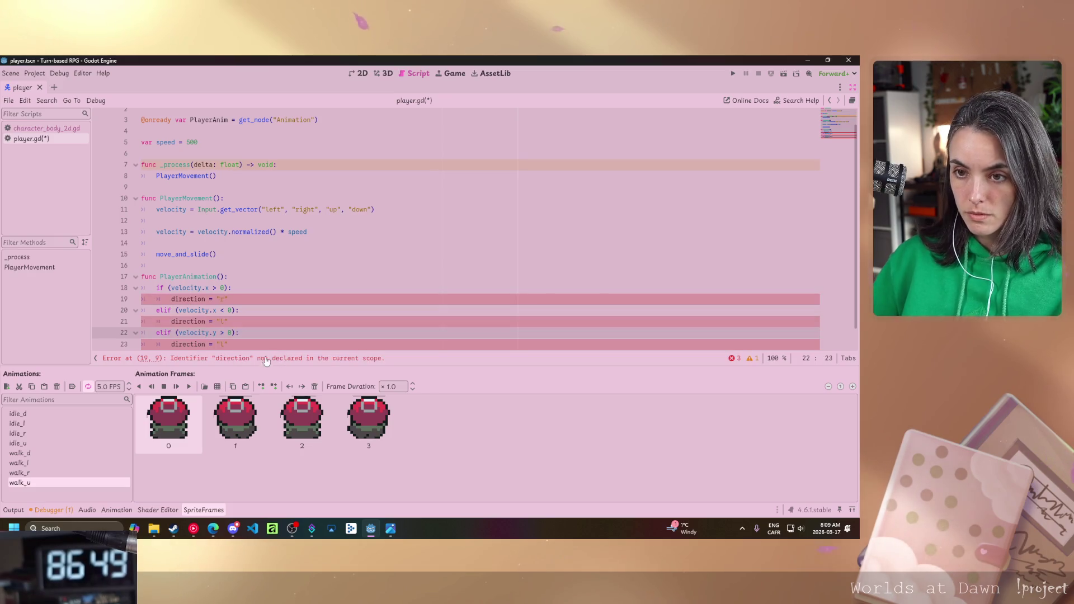
left_click(333, 344)
key("BackSpace")
type("d")
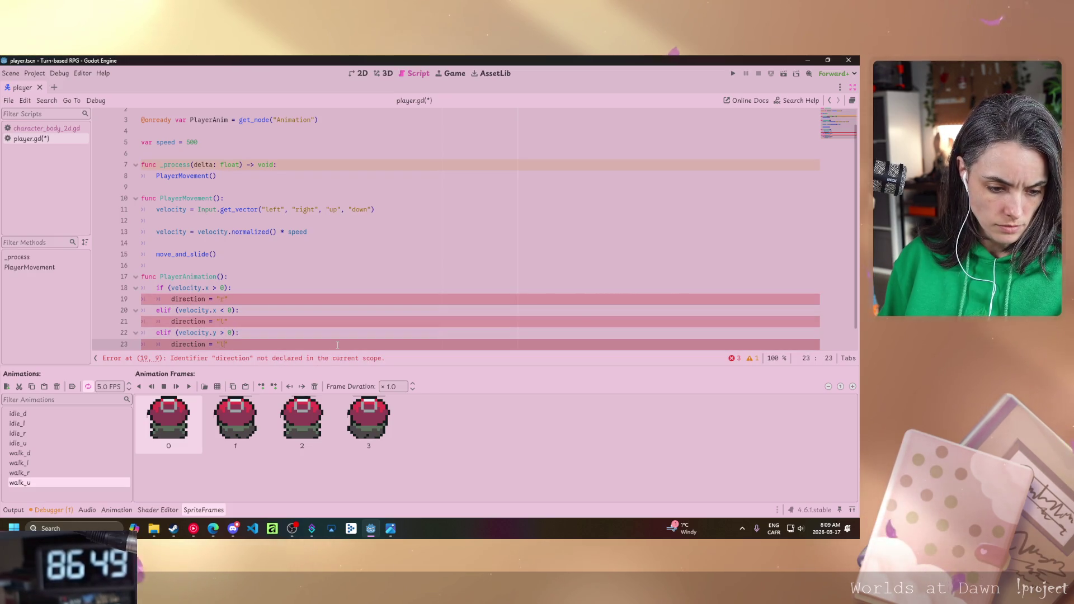
scroll(238, 323, "down", 1)
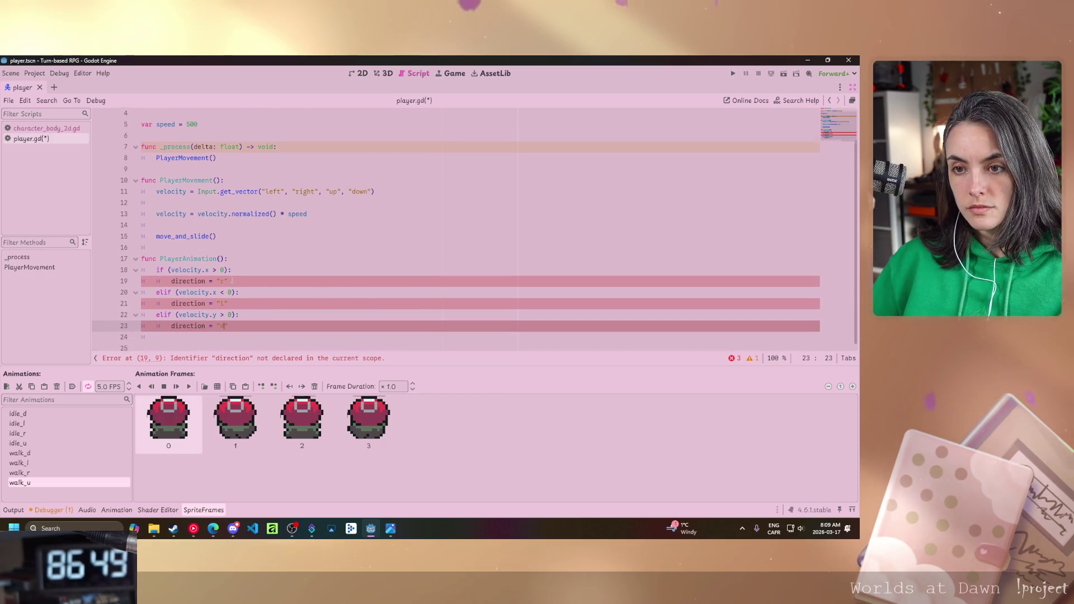
key("Right")
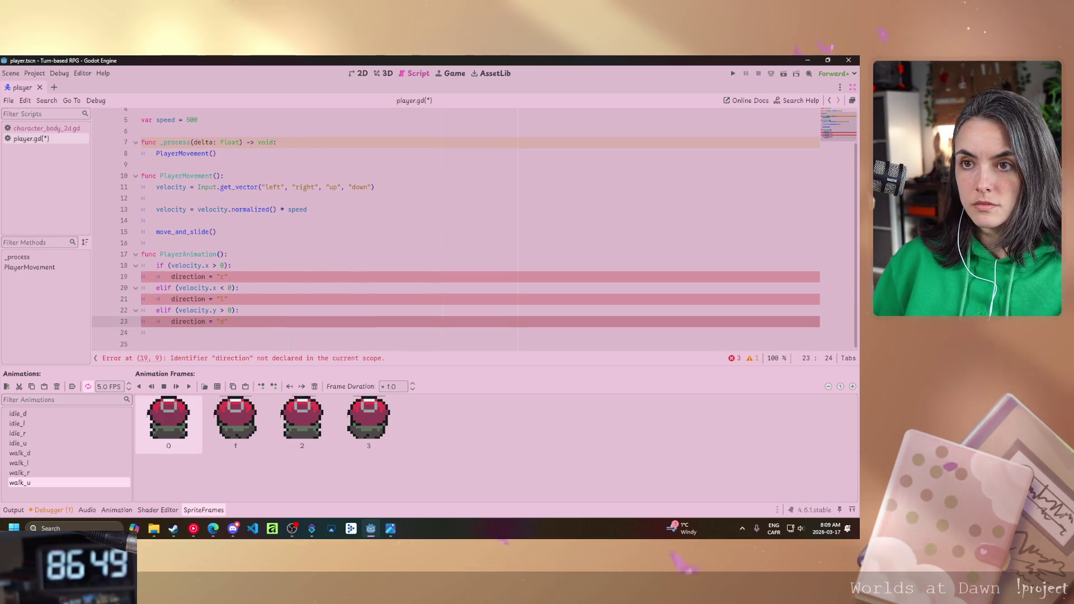
Paste another branch for velocity.y < 0 setting direction to "u".
key("Return")
key("ctrl+v")
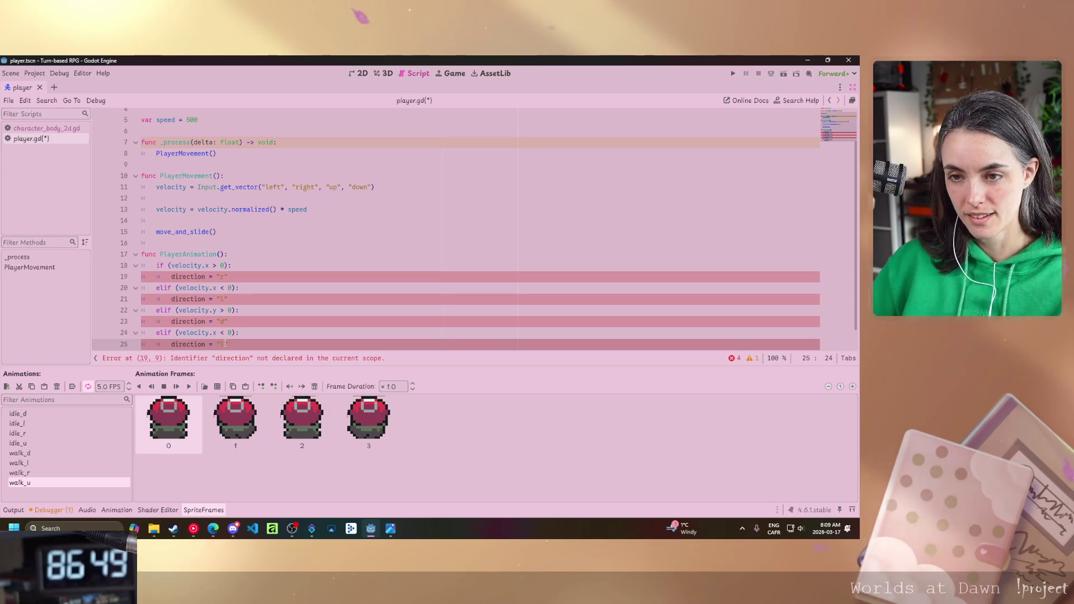
left_click(216, 332)
type("y")
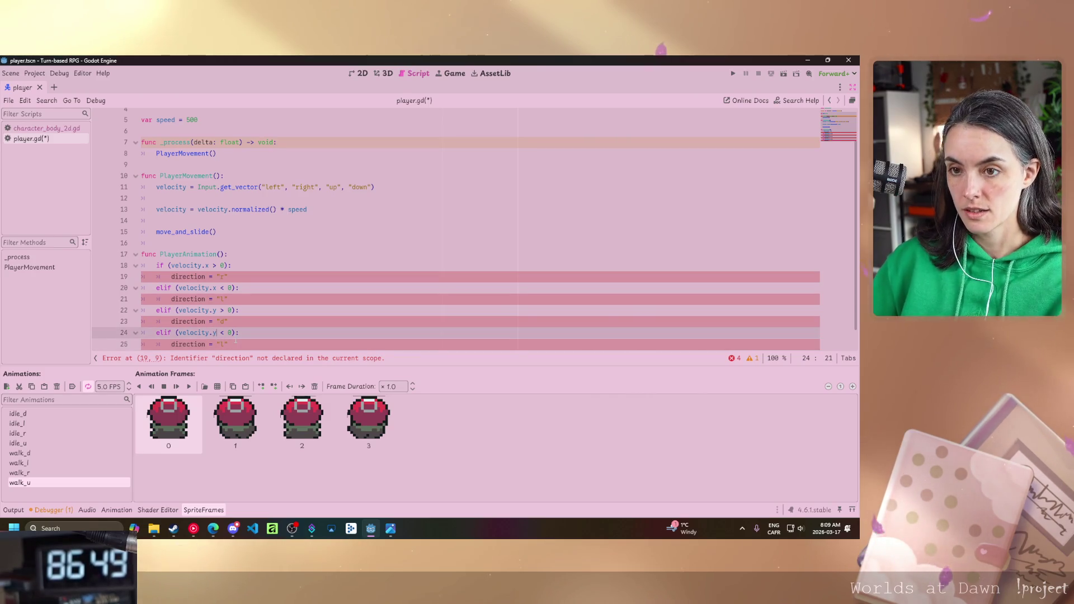
left_click(222, 344)
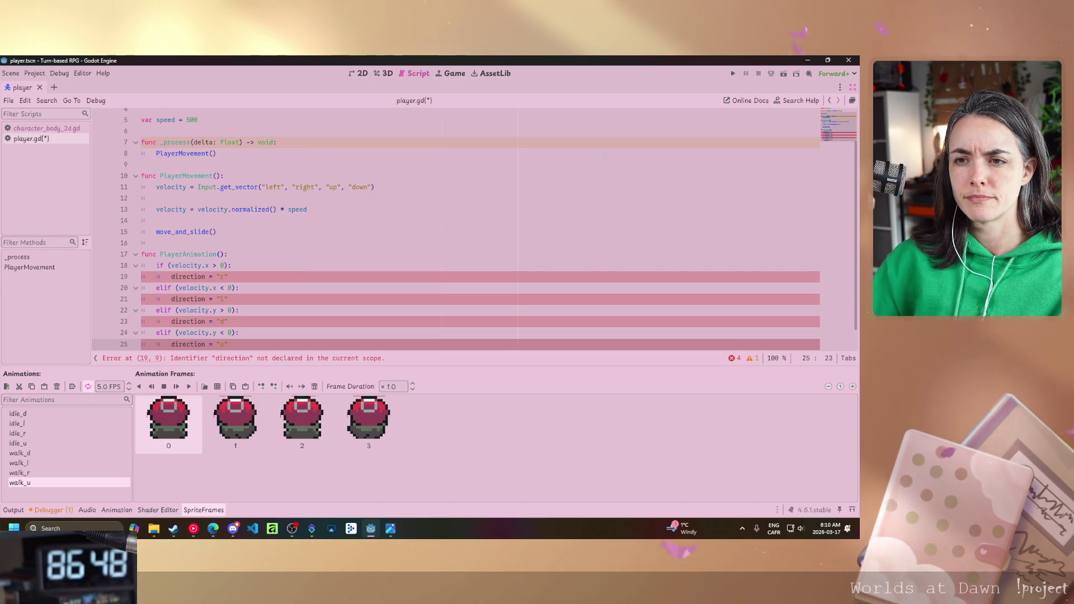
Add two new lines below the four direction checks in PlayerAnimation.
scroll(433, 116, "up", 2)
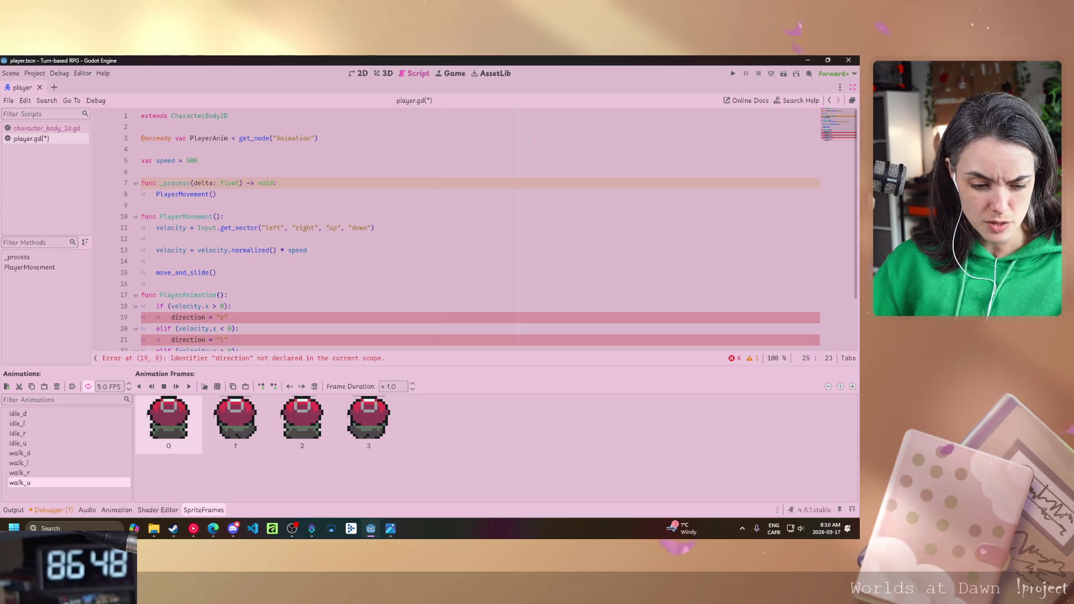
scroll(529, 138, "down", 2)
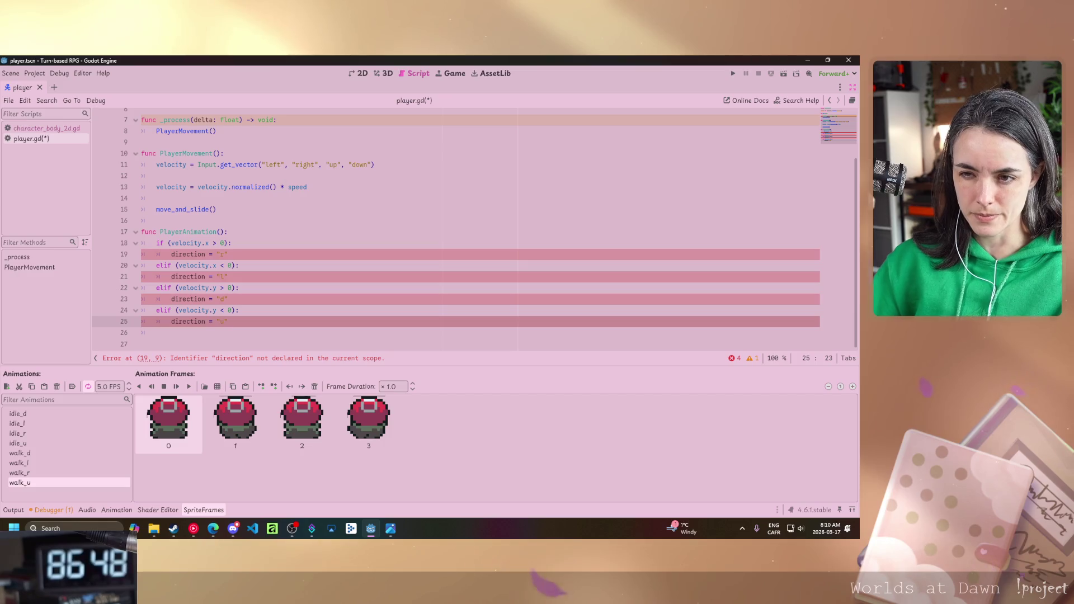
key("Return")
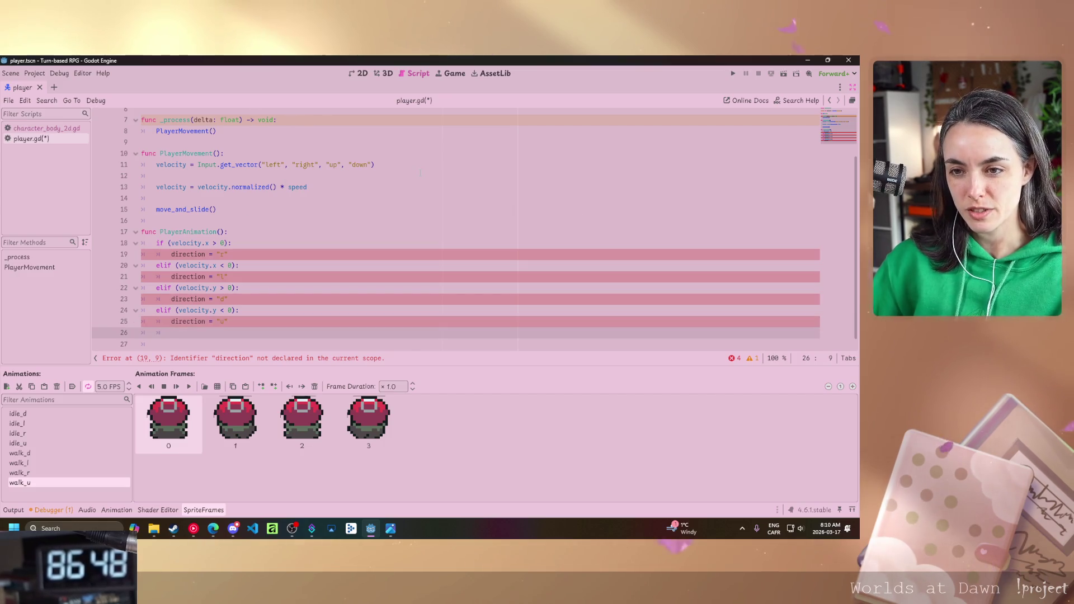
key("Return")
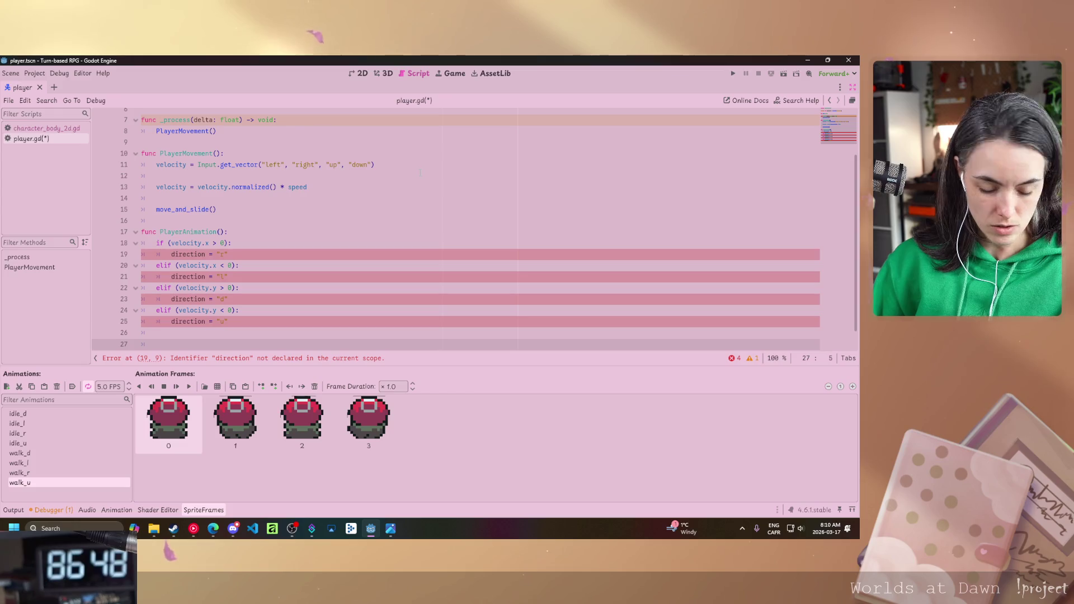
Add a velocity == Vector2.ZERO branch that calls PlayerAnim.play("idle_" + direction).
type("if(ve")
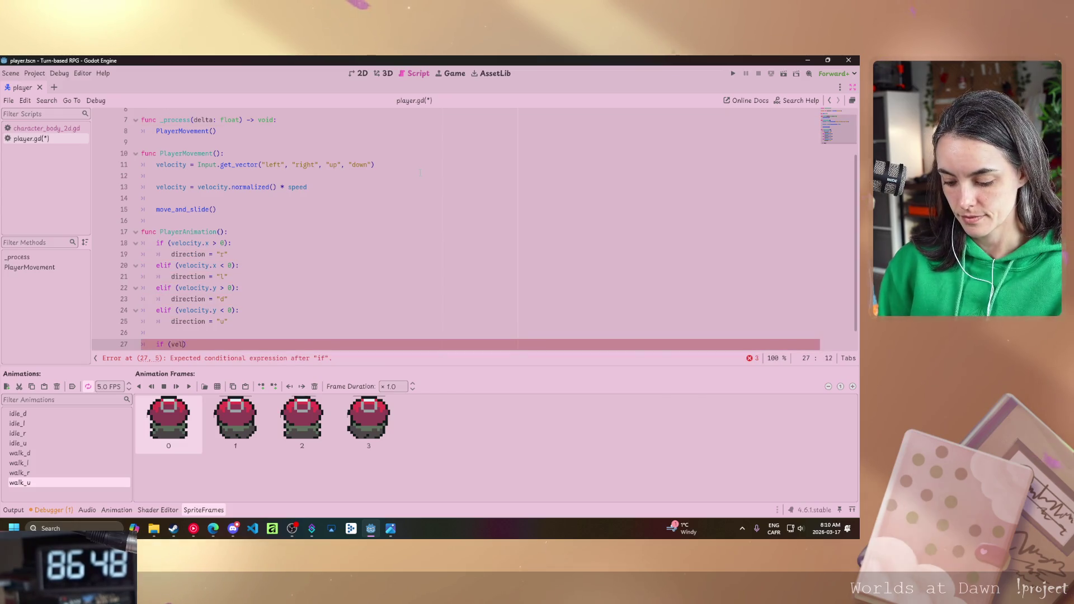
type("locity")
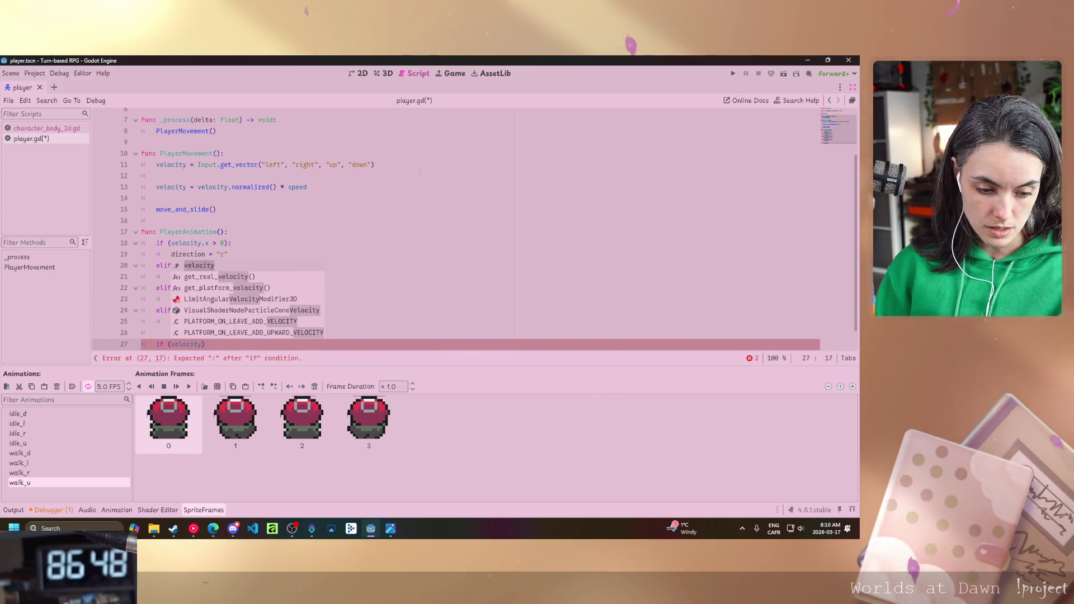
type(" == ")
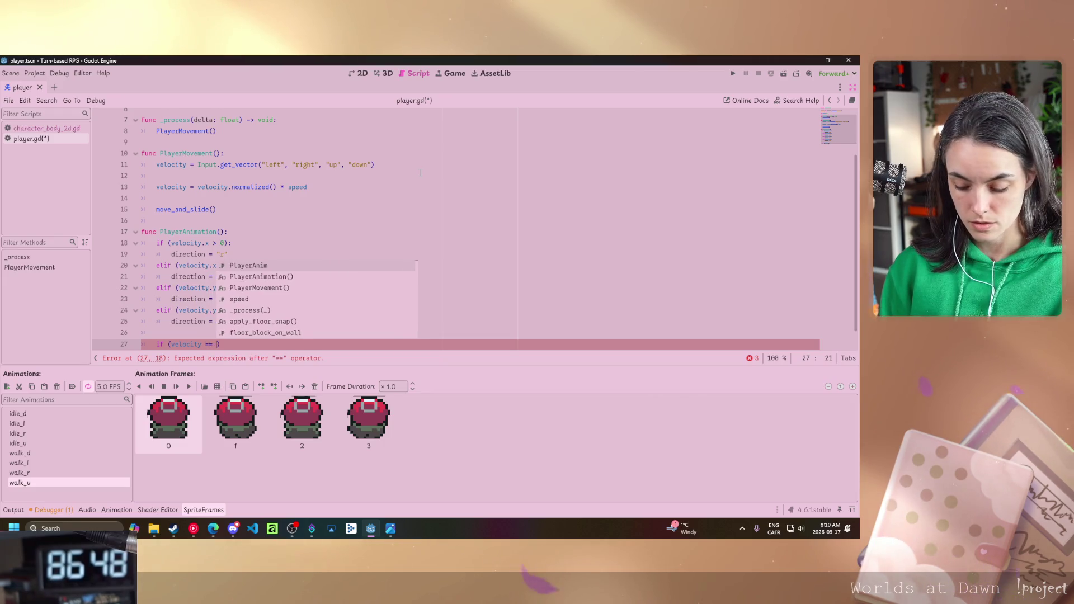
type("Vector2")
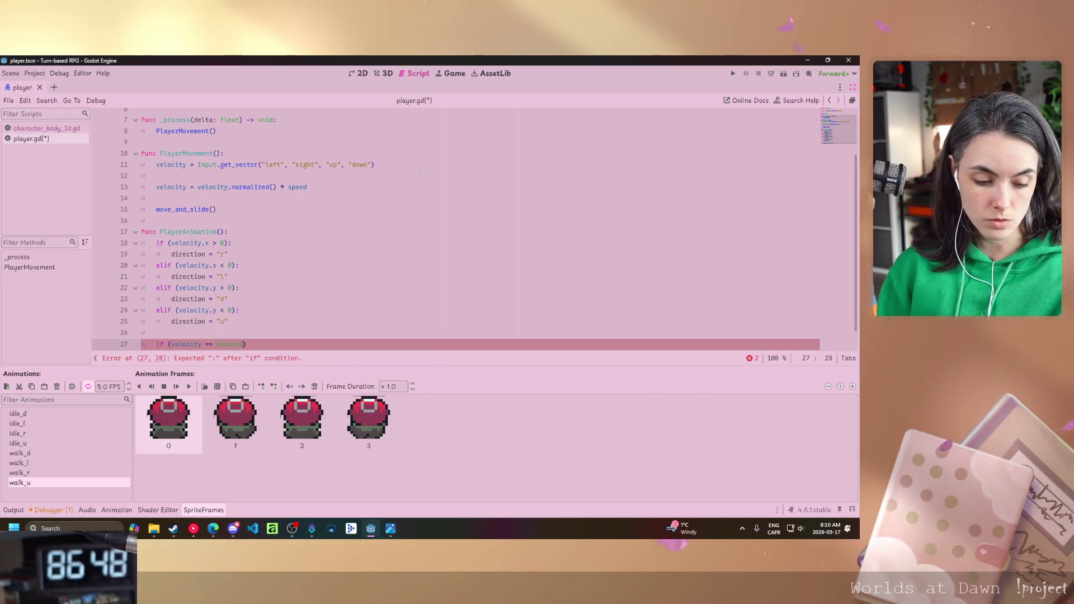
type(".ZERO)")
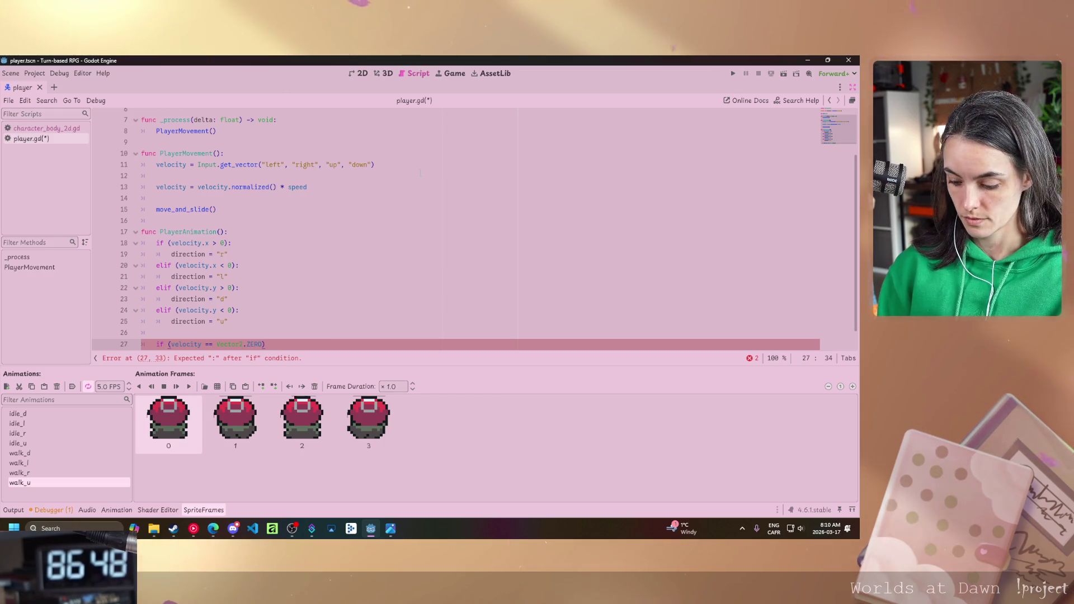
type(":")
key("Return")
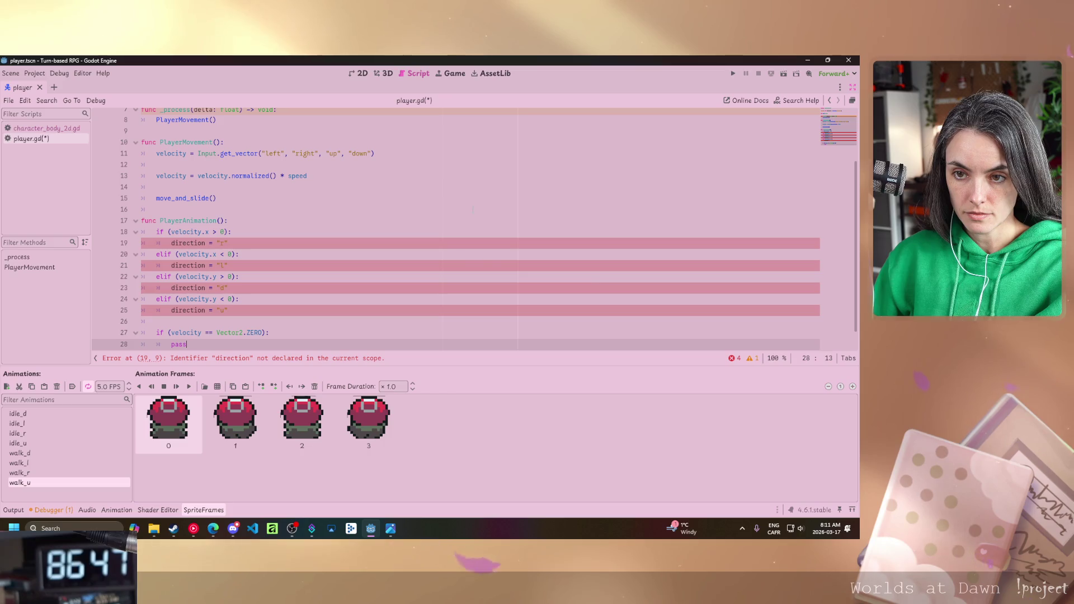
key("BackSpace")
key("BackSpace")
key("BackSpace")
type("Playe")
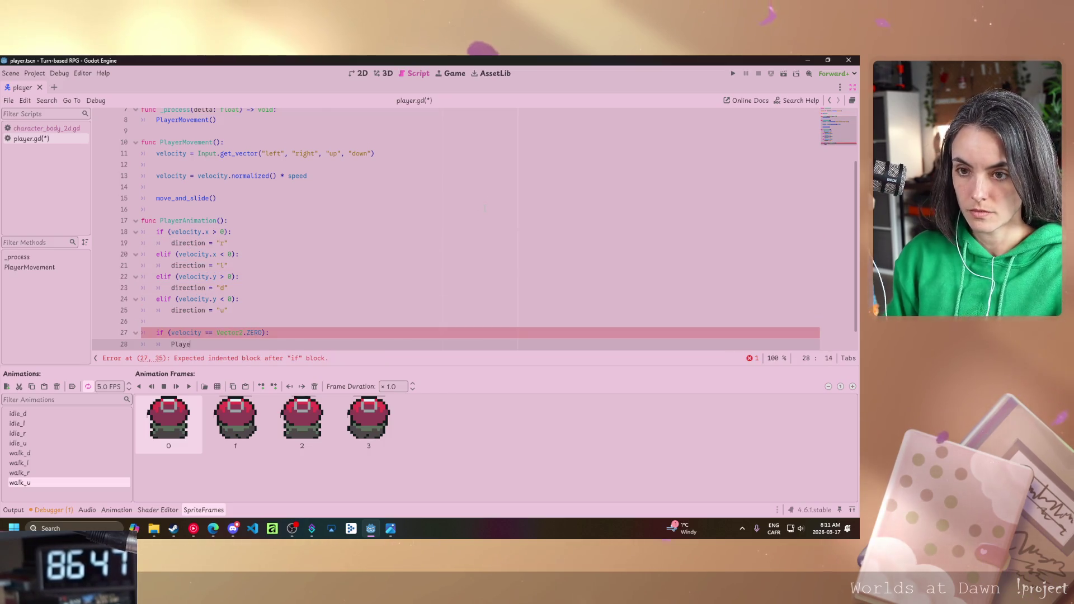
type("rAnim")
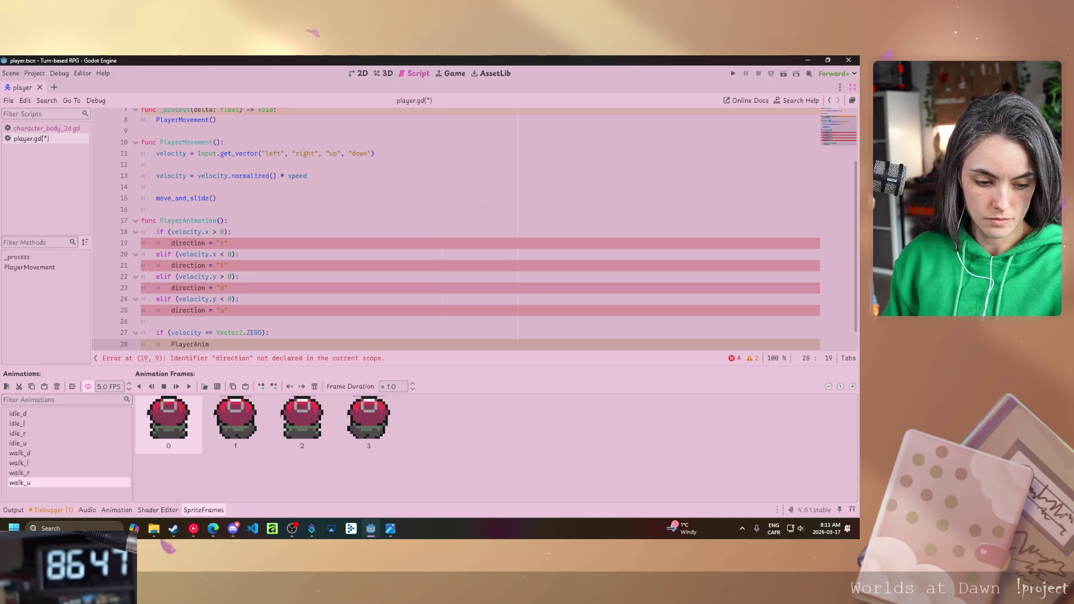
type(".play")
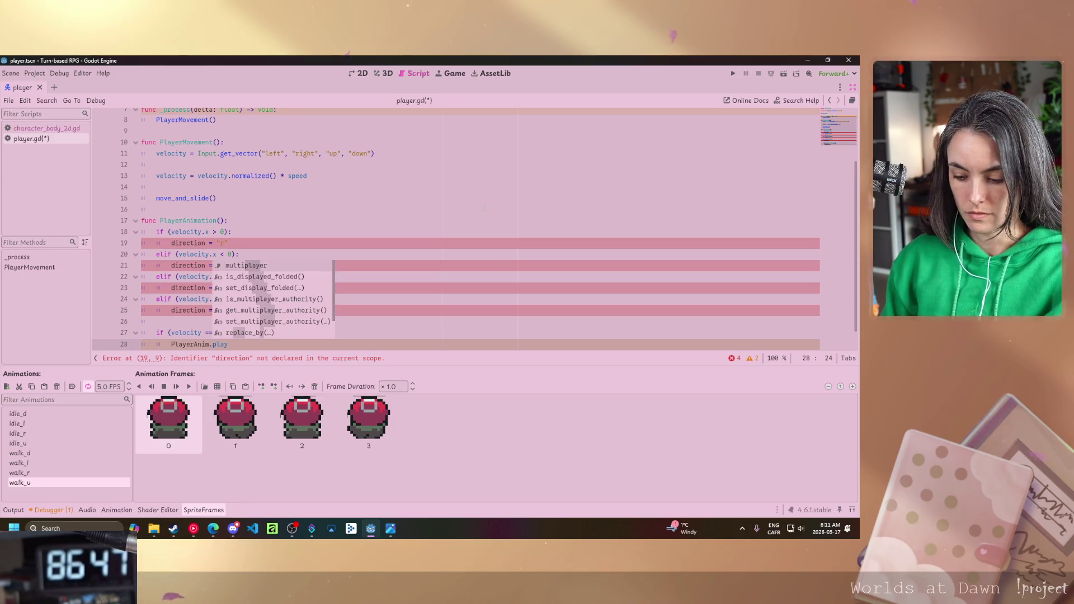
type("(\"")
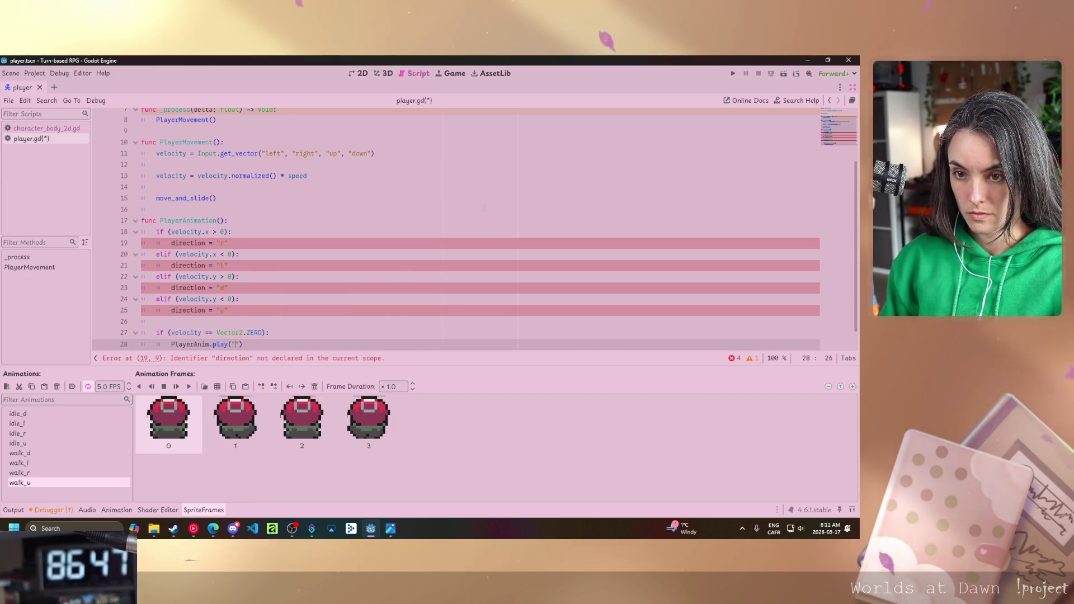
type("idle")
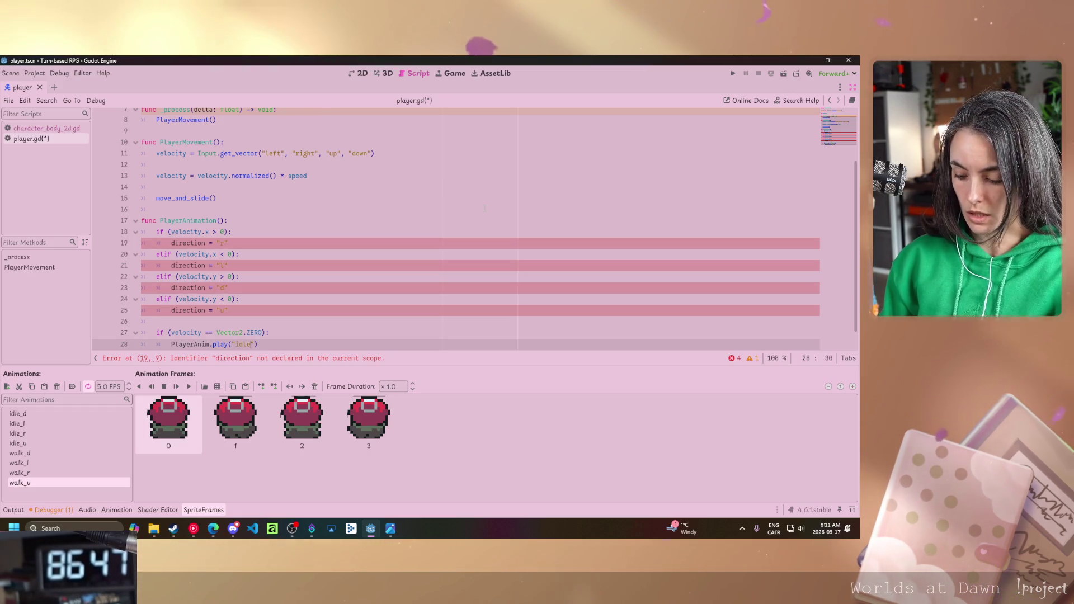
key("Right")
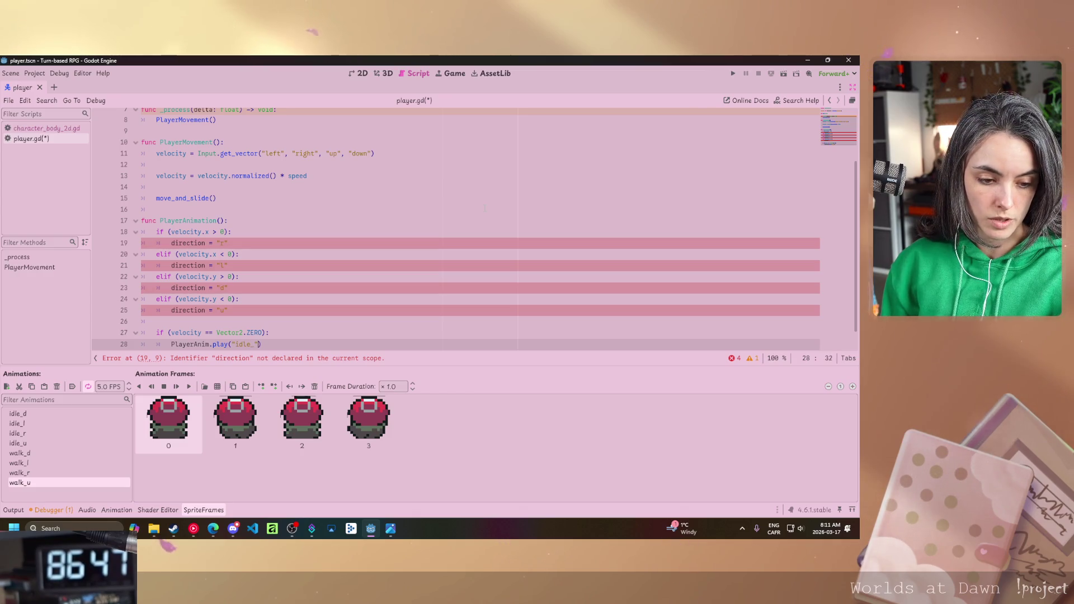
type("+ ")
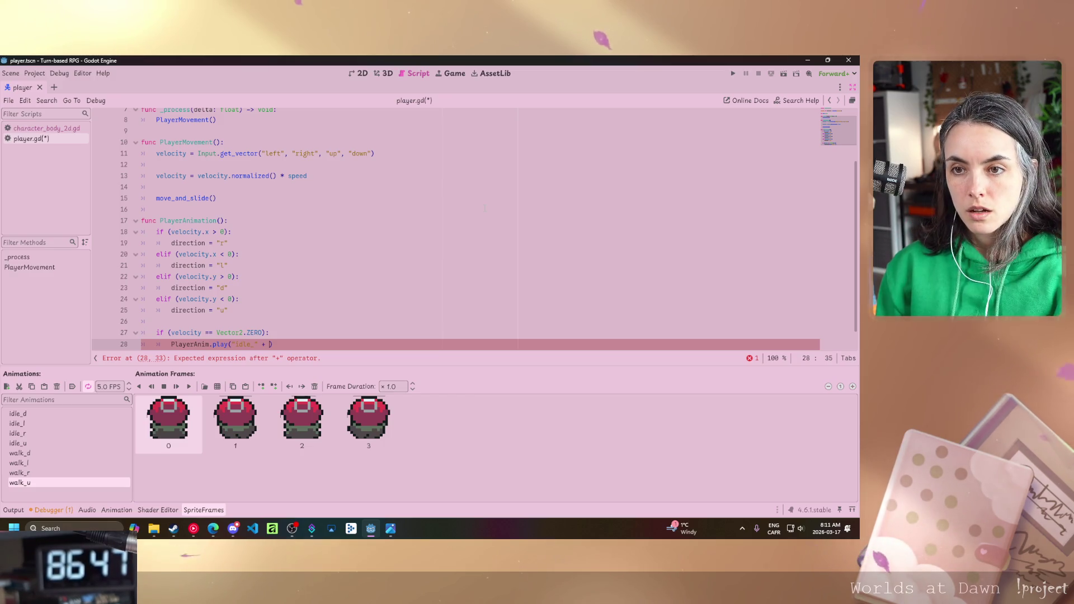
type("direct")
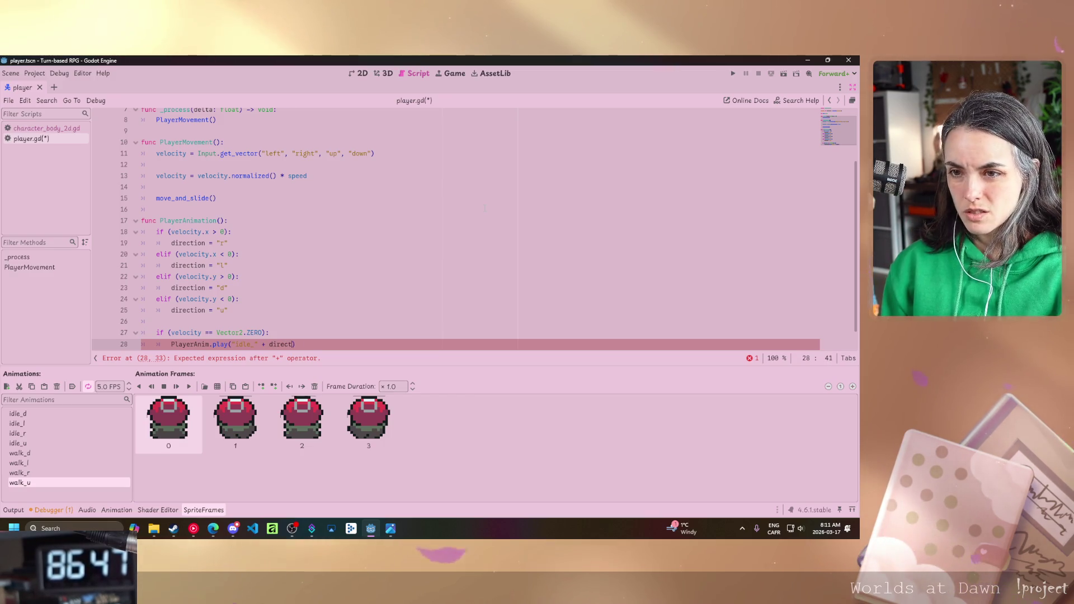
type("ion")
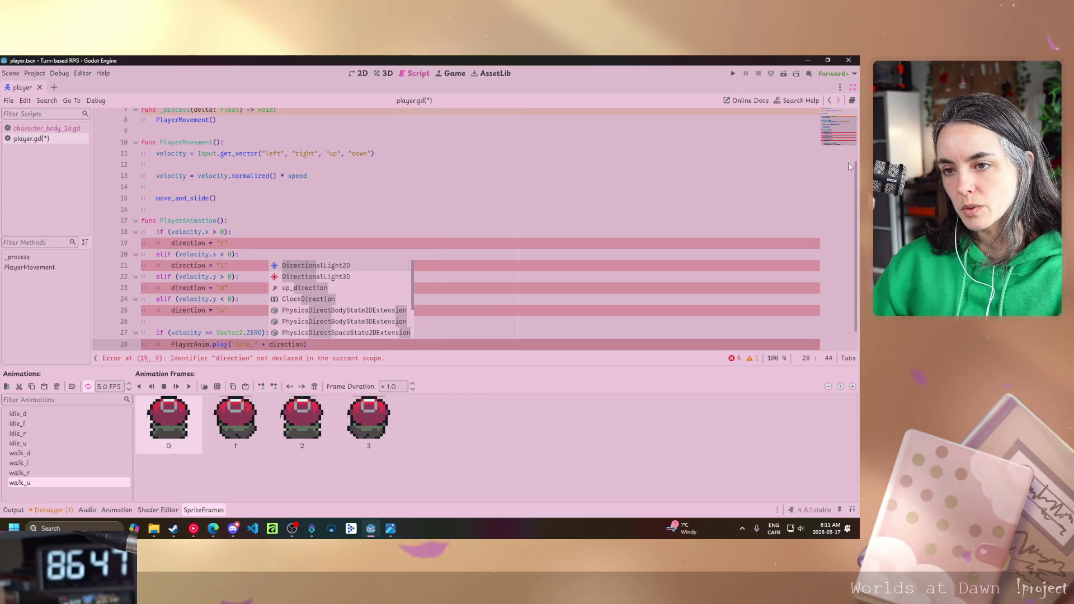
left_click(375, 153)
scroll(364, 135, "up", 2)
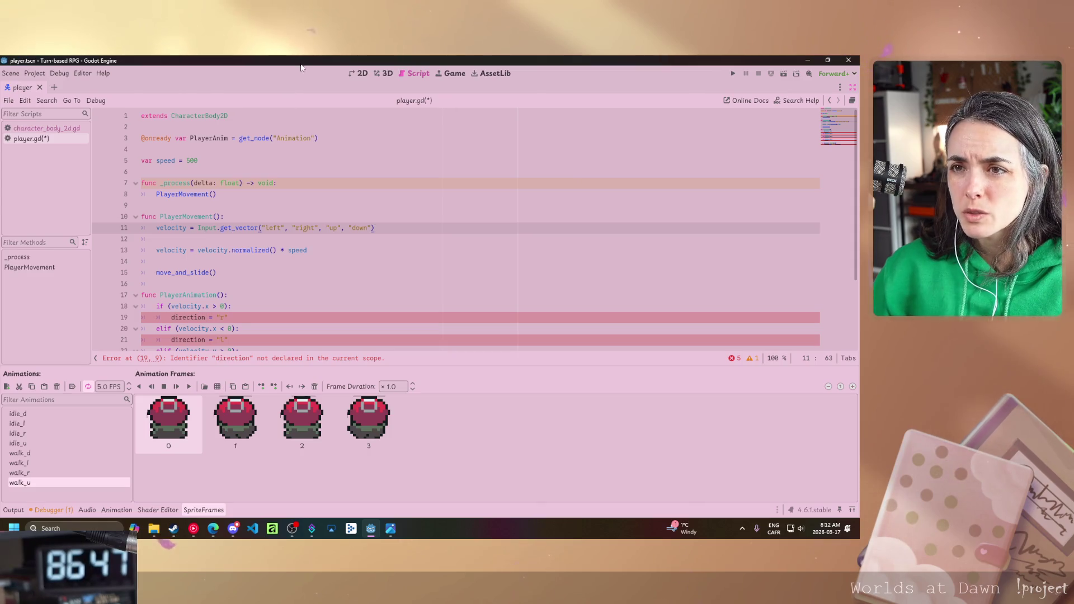
left_click(364, 161)
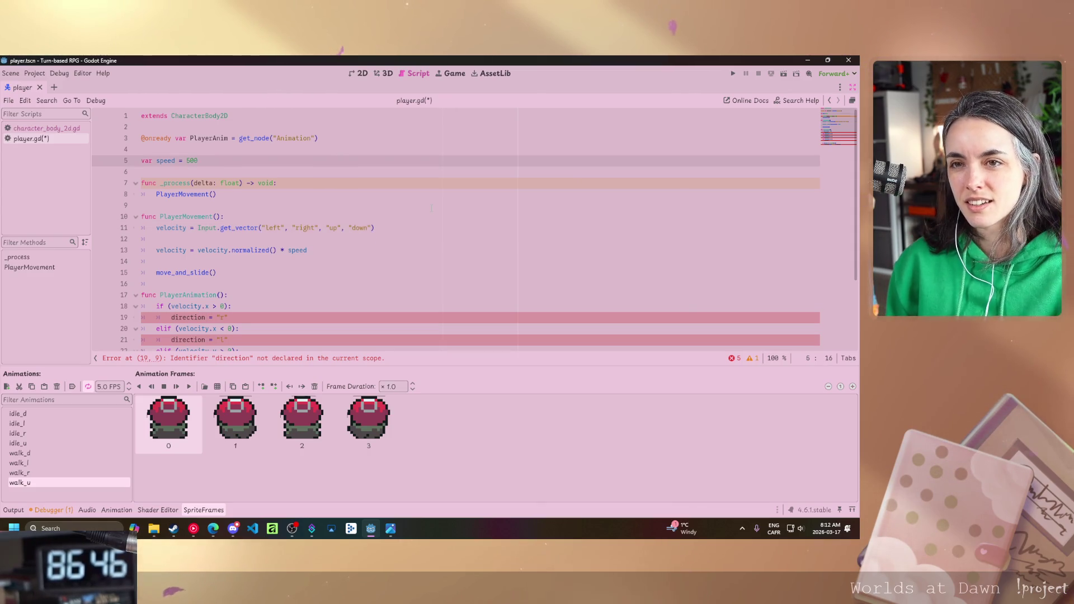
Declare var direction = "r" below the speed variable and save player.gd.
key("Return")
type("var dir")
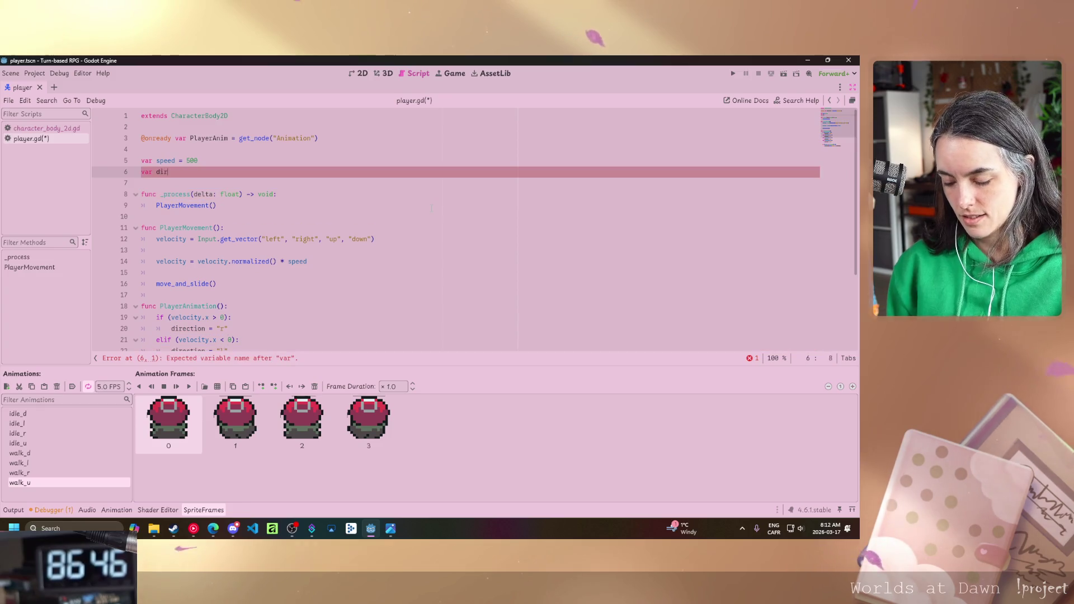
key("BackSpace")
key("BackSpace")
type("tion")
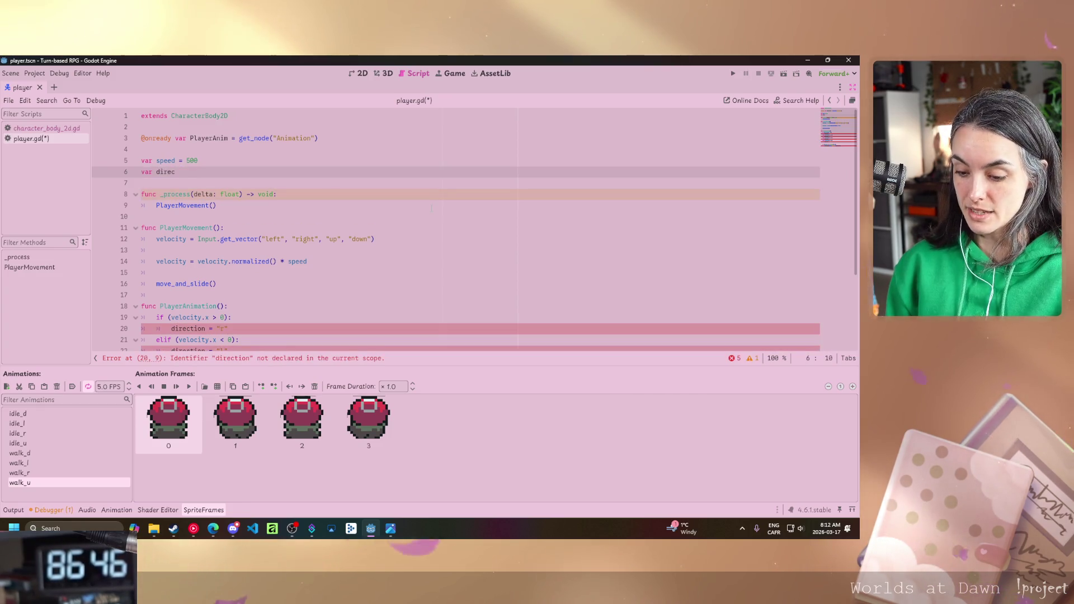
type(" = \"r")
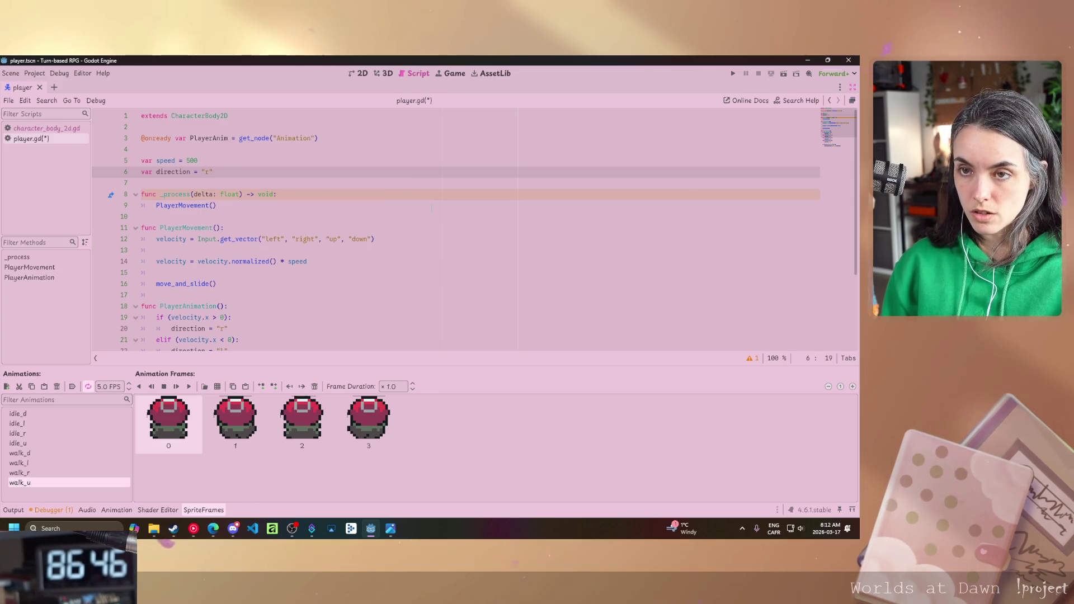
key("ctrl+s")
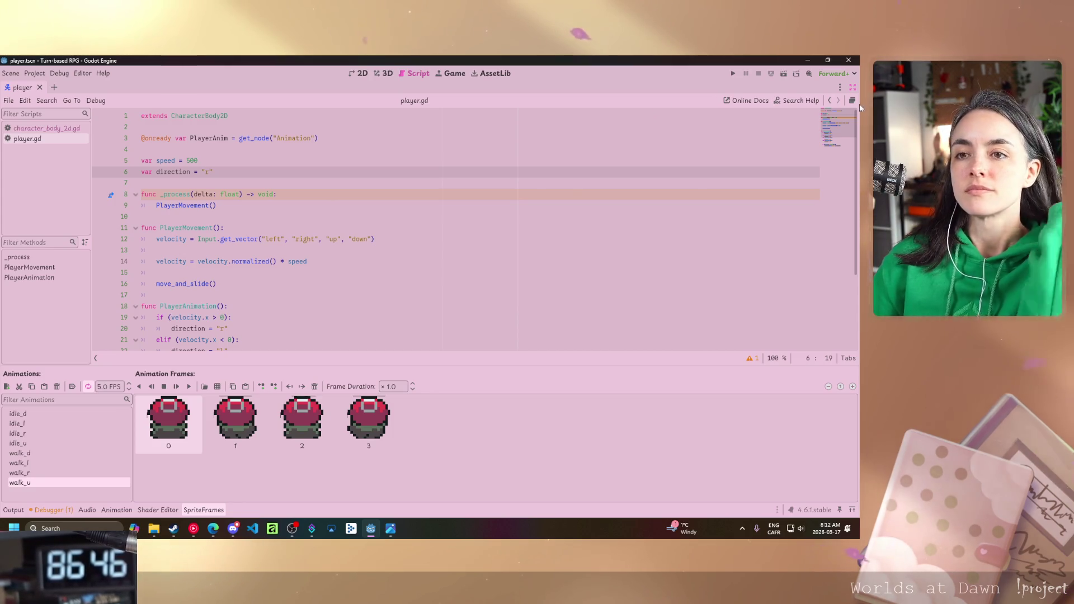
Run the project with F5 to test the player.
left_click(414, 250)
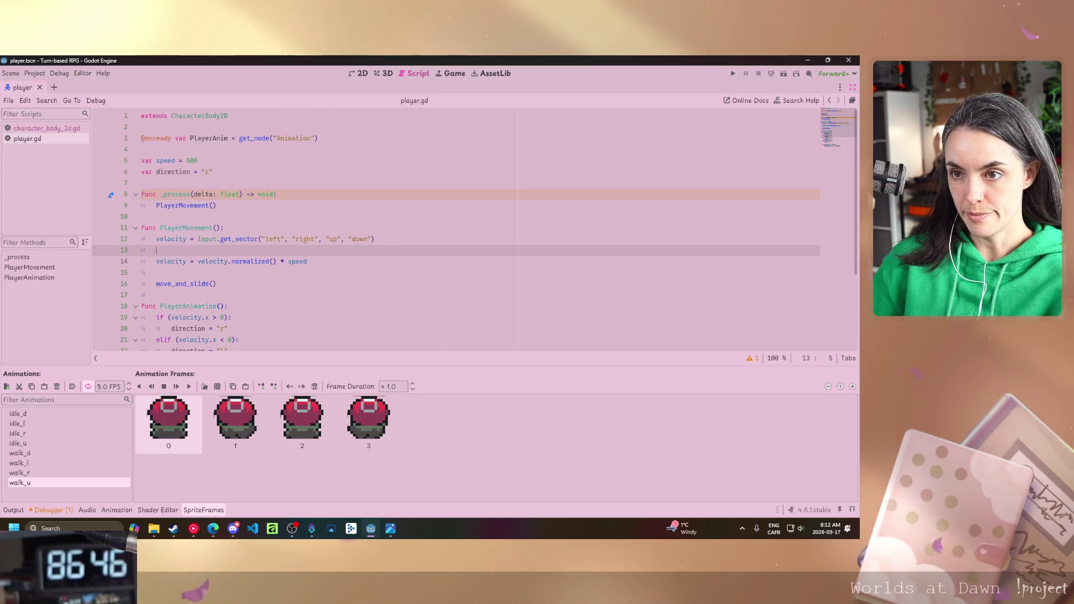
scroll(409, 232, "down", 3)
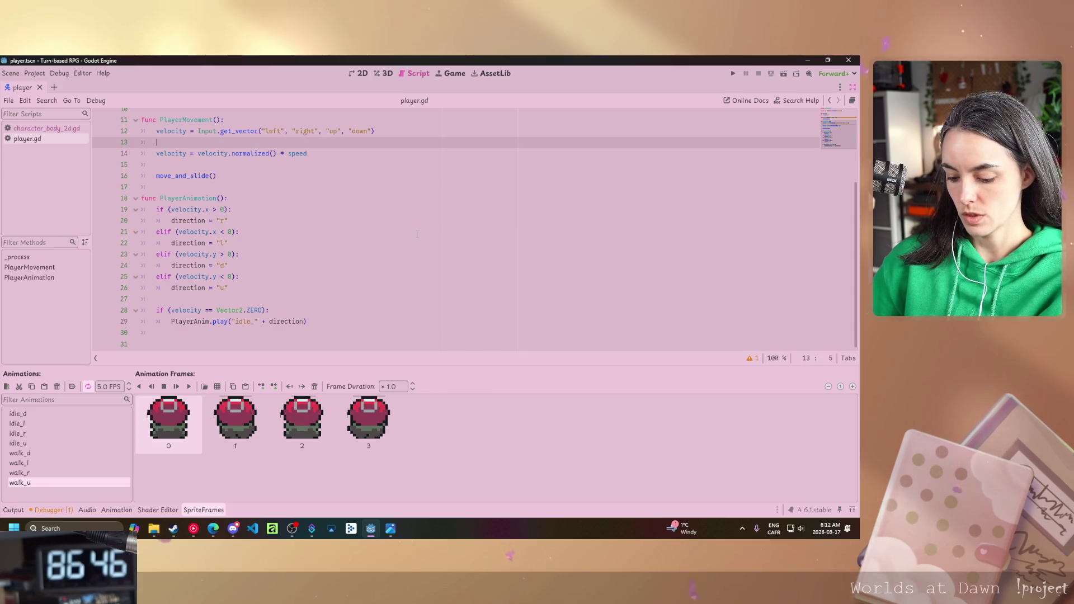
key("F5")
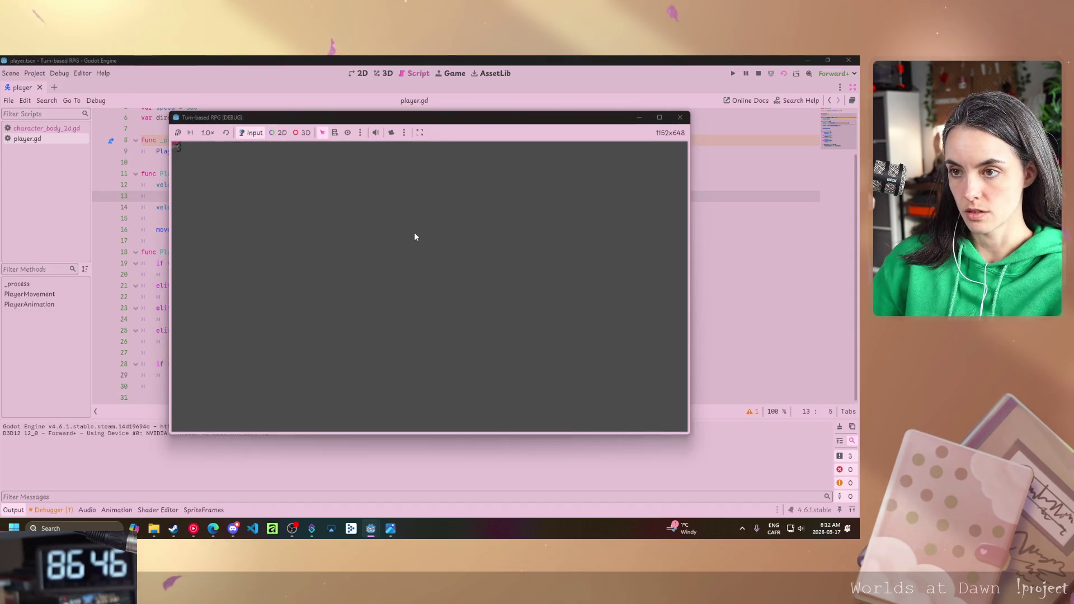
Walk the player right, down, left and up with the arrow keys, then close the game window.
key("Right")
key("Down")
key("Left")
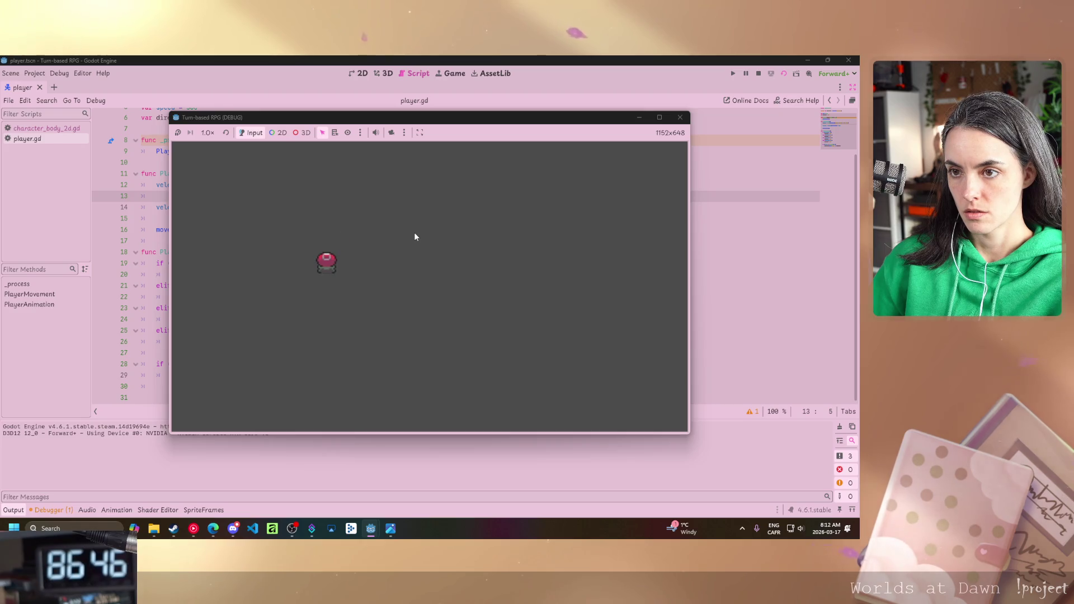
key("Down")
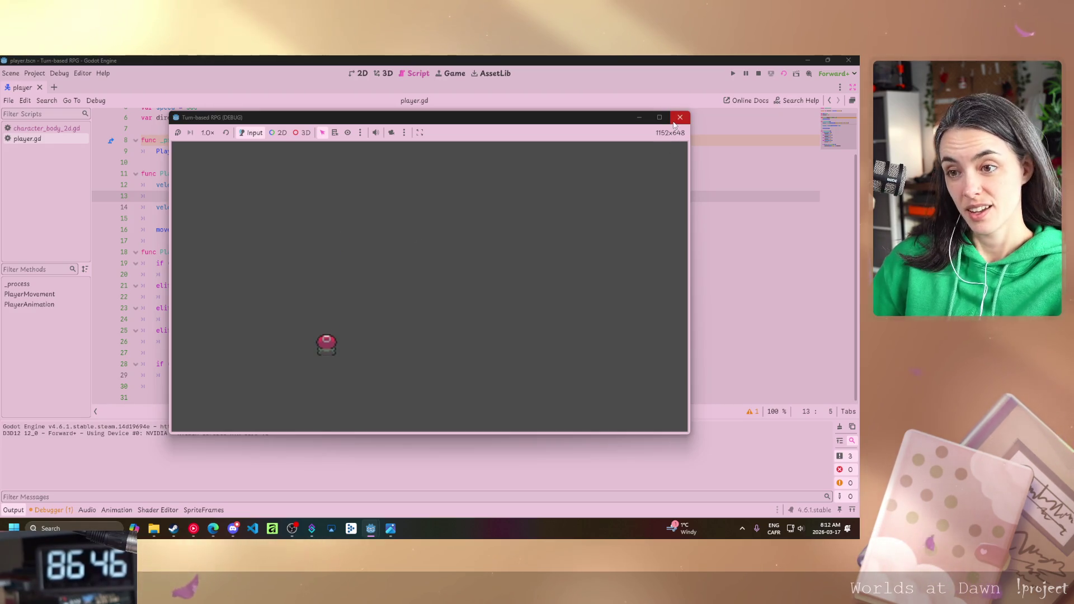
key("Right")
key("Up")
key("Left")
left_click(679, 117)
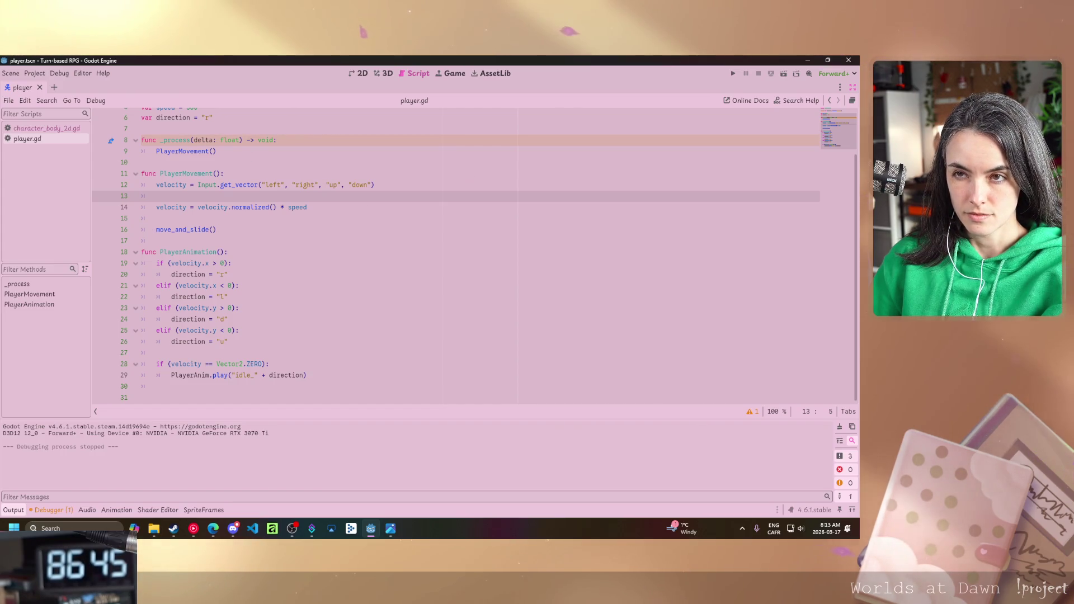
scroll(253, 227, "up", 2)
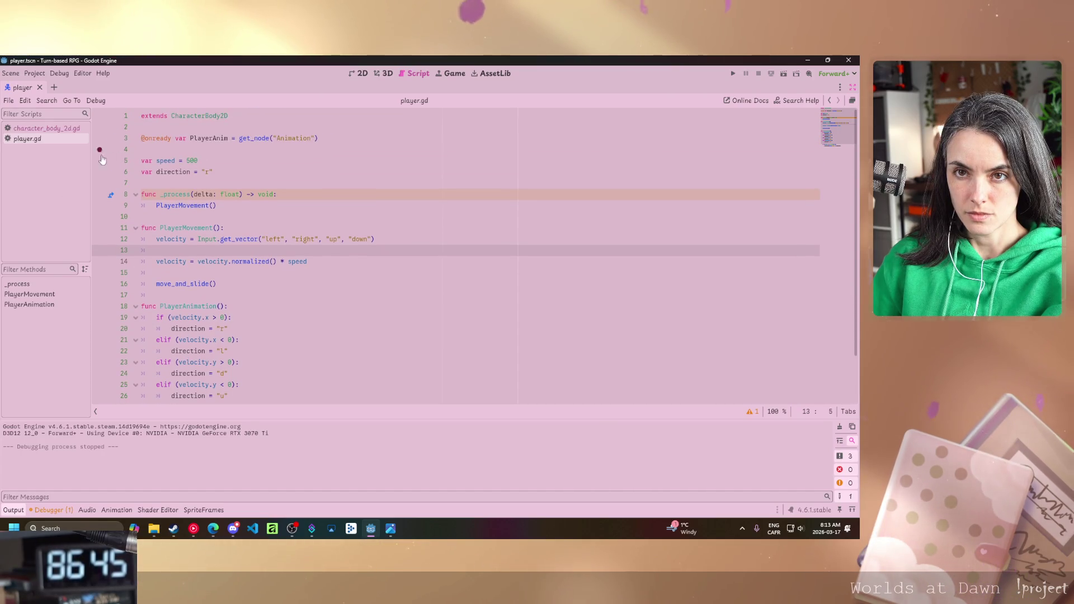
Restore the side docks from the 2D view, then return to the end of player.gd.
left_click(358, 73)
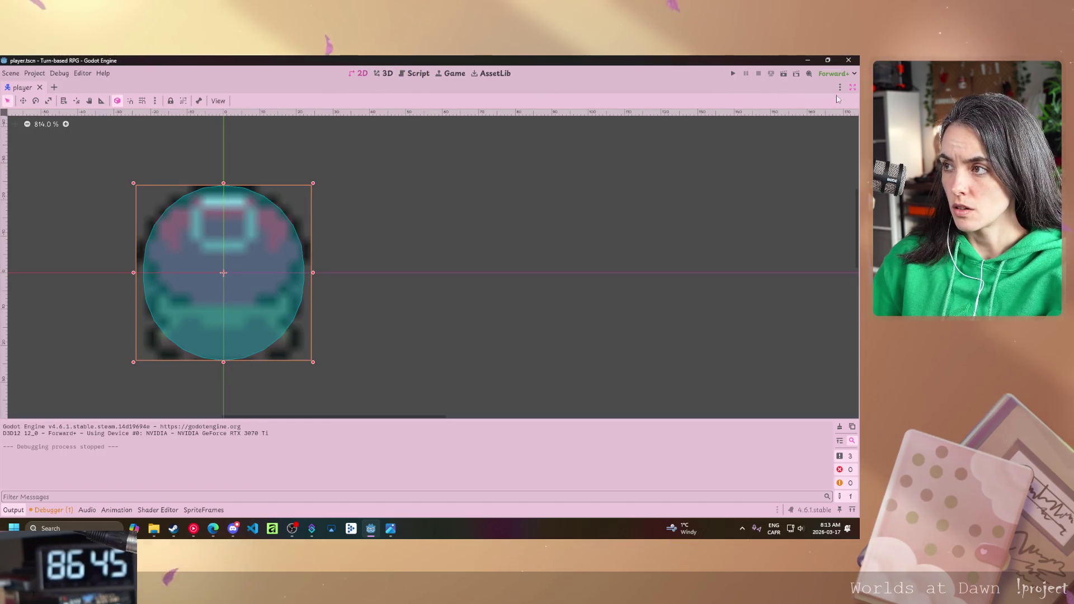
left_click(851, 87)
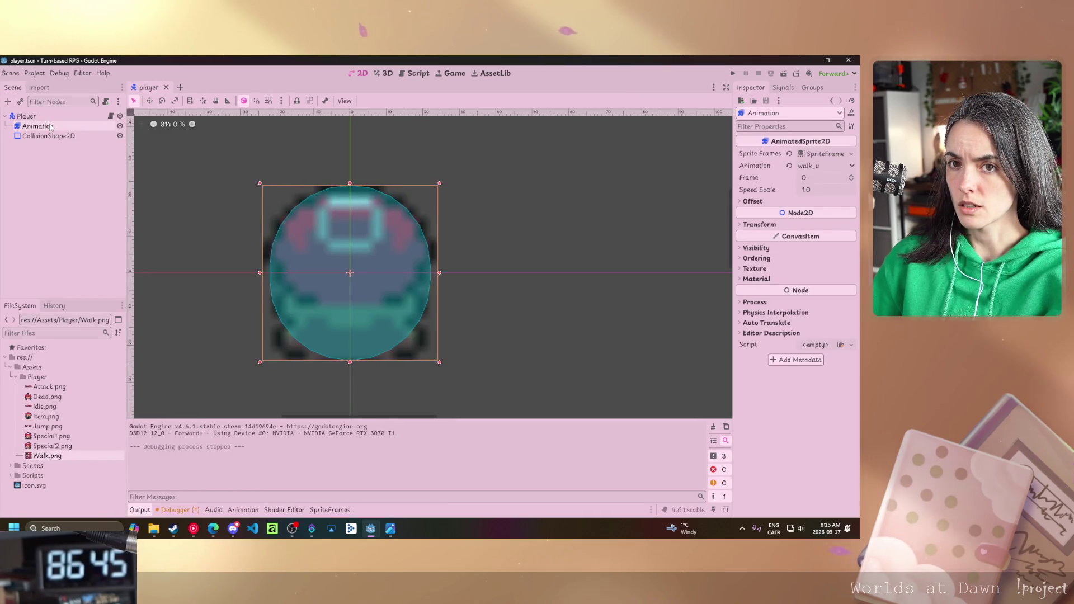
left_click(419, 74)
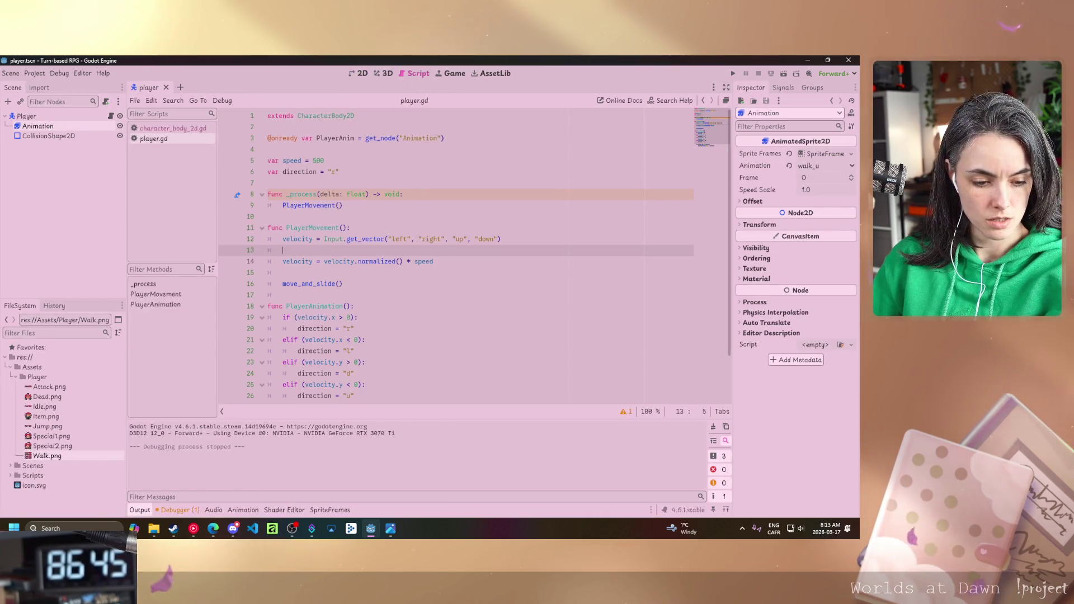
scroll(380, 396, "down", 2)
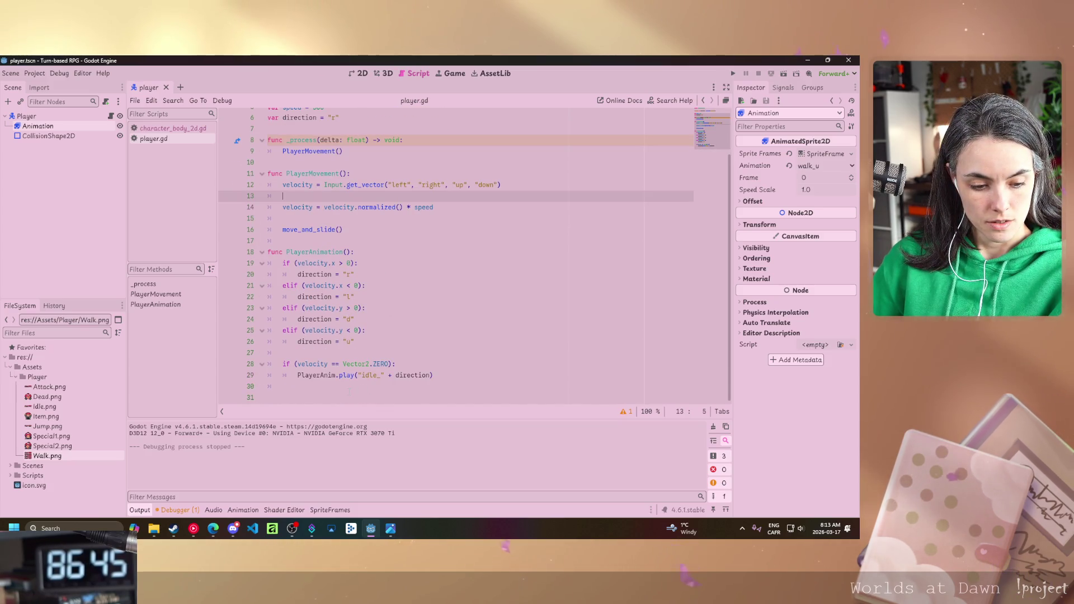
left_click(538, 375)
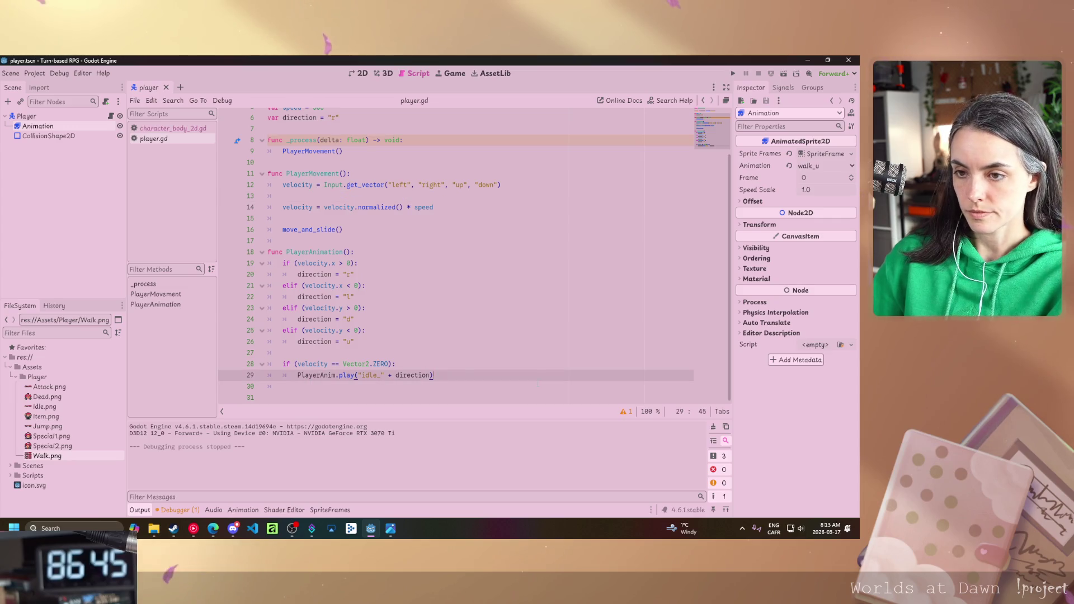
Add an else branch calling PlayerAnim.play("walk_" + direction) in PlayerAnimation.
left_click(538, 386)
type("else:")
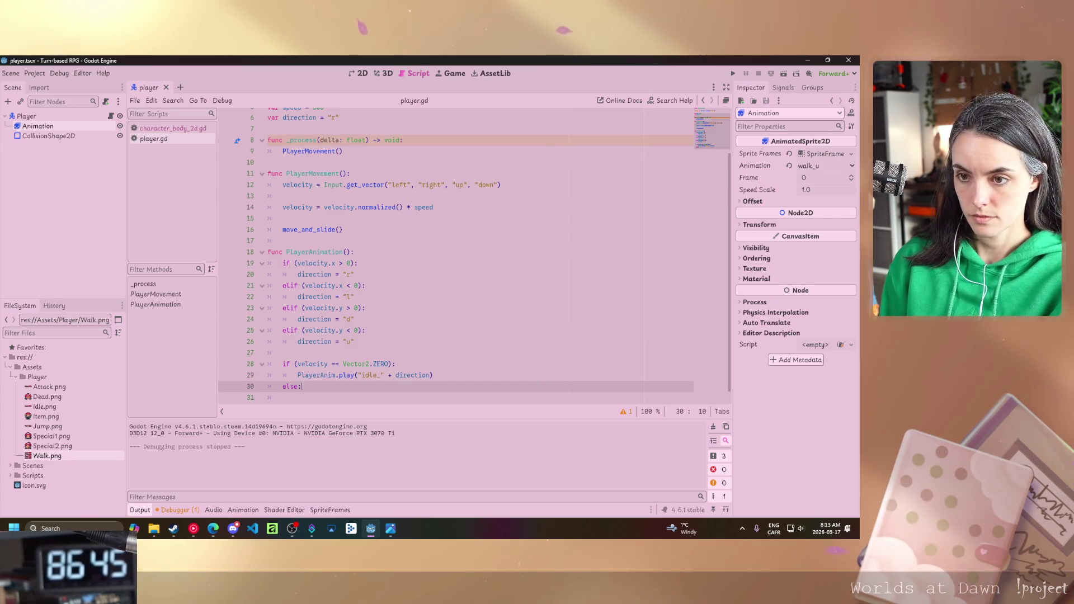
key("Return")
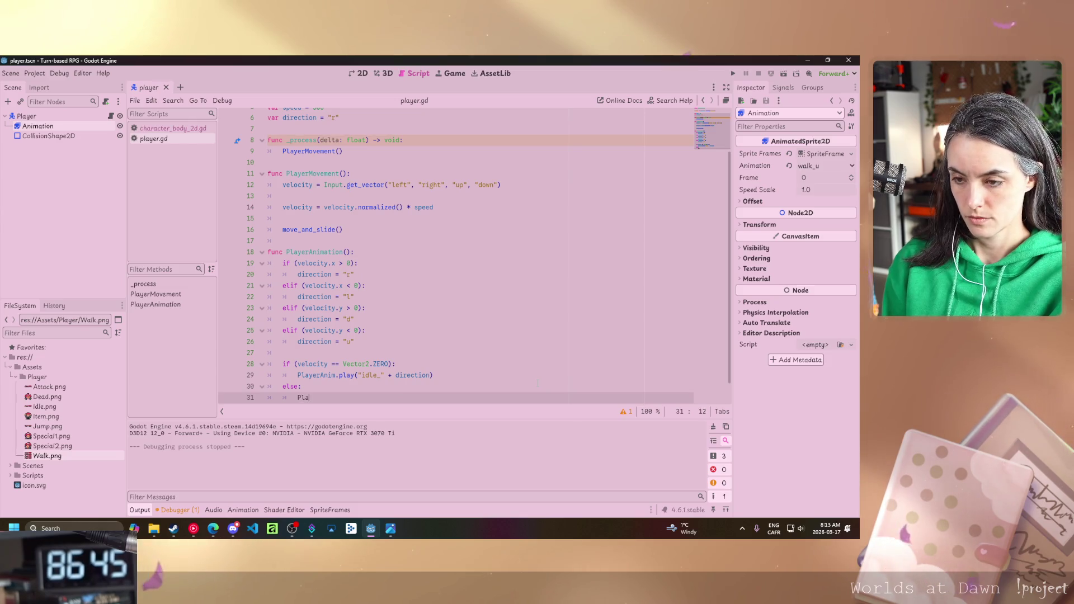
type("Play")
key("Return")
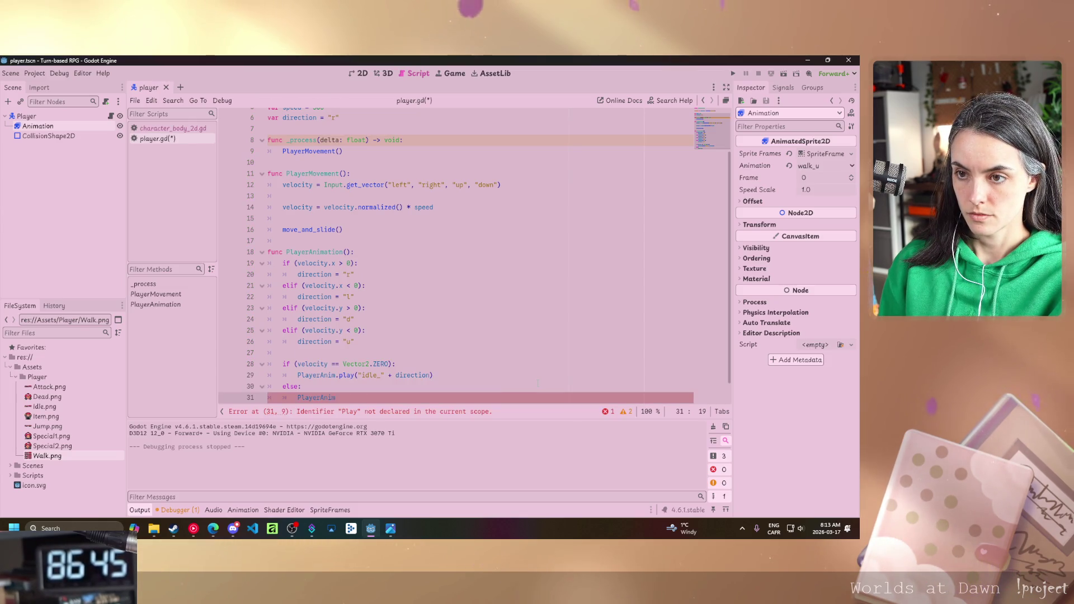
type(".play")
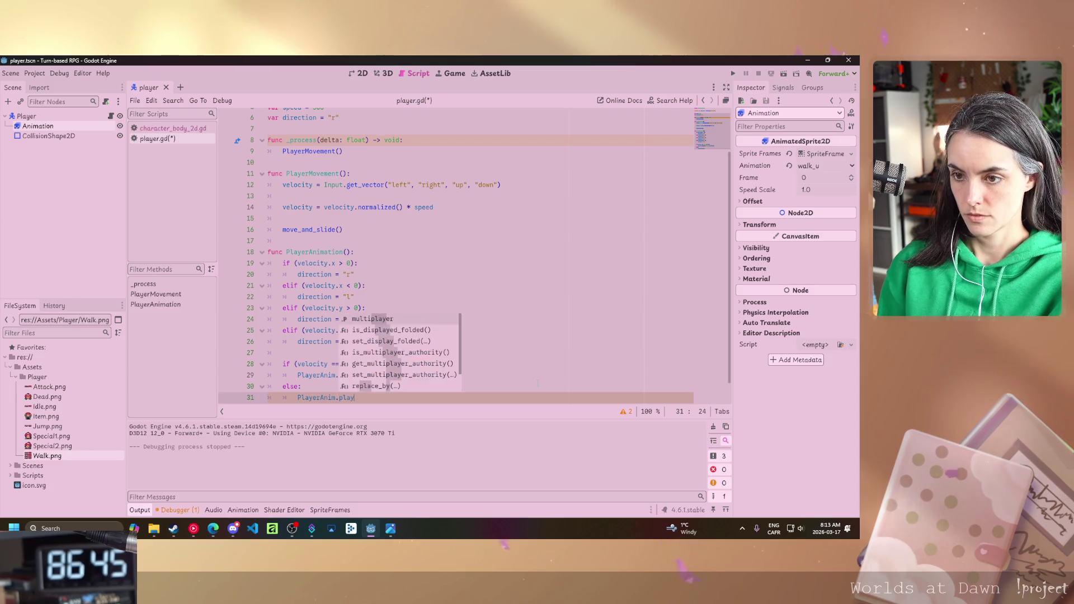
key("Return")
type("\"walk_")
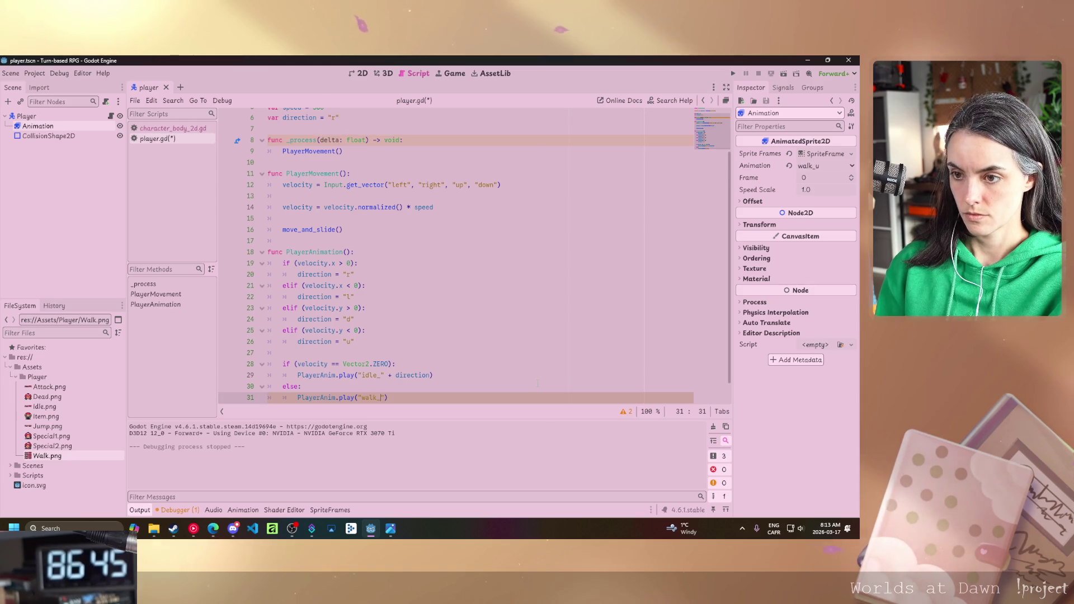
type("\"")
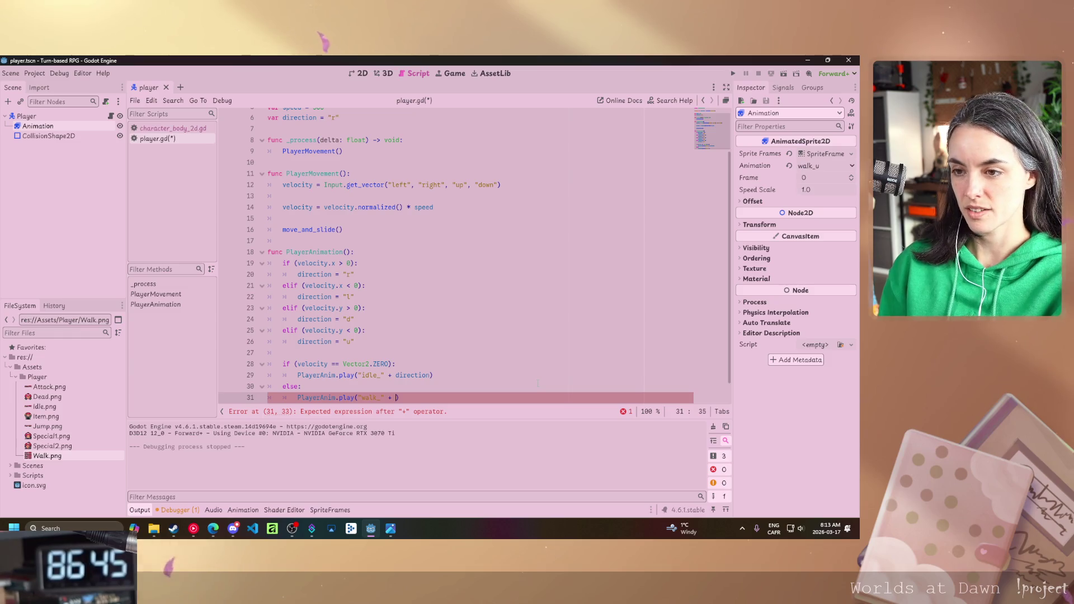
type("rection")
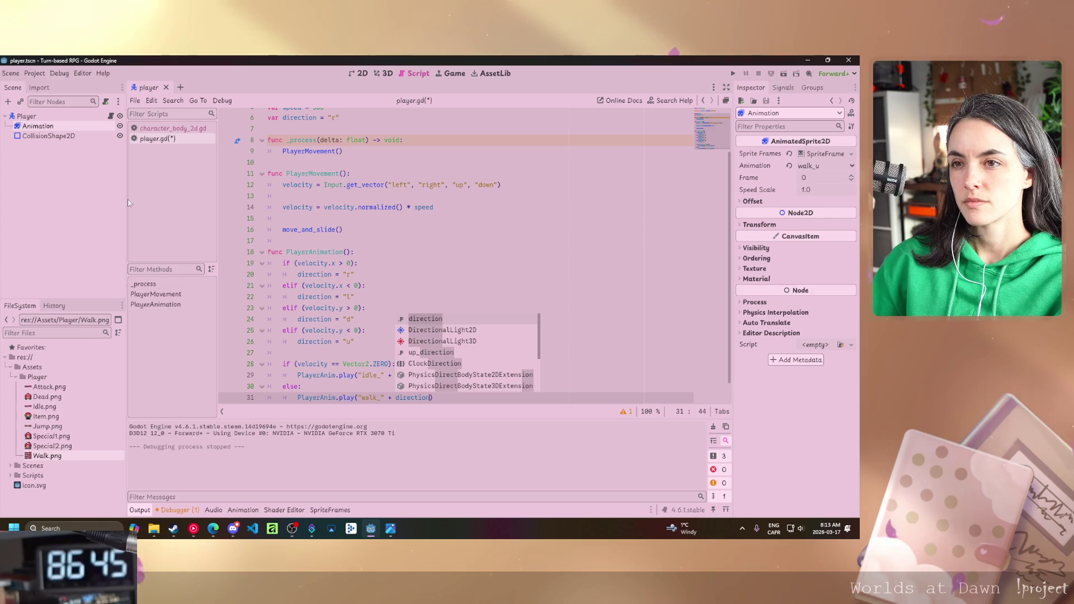
left_click(343, 151)
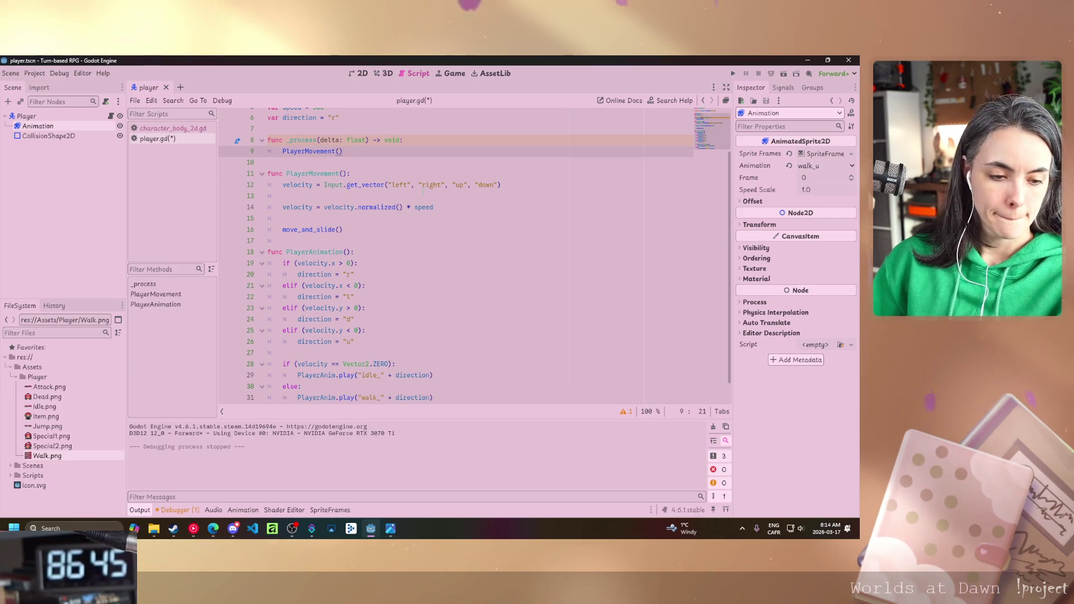
Call PlayerAnimation() after PlayerMovement() in _process, save player.gd, and run the scene.
key("Return")
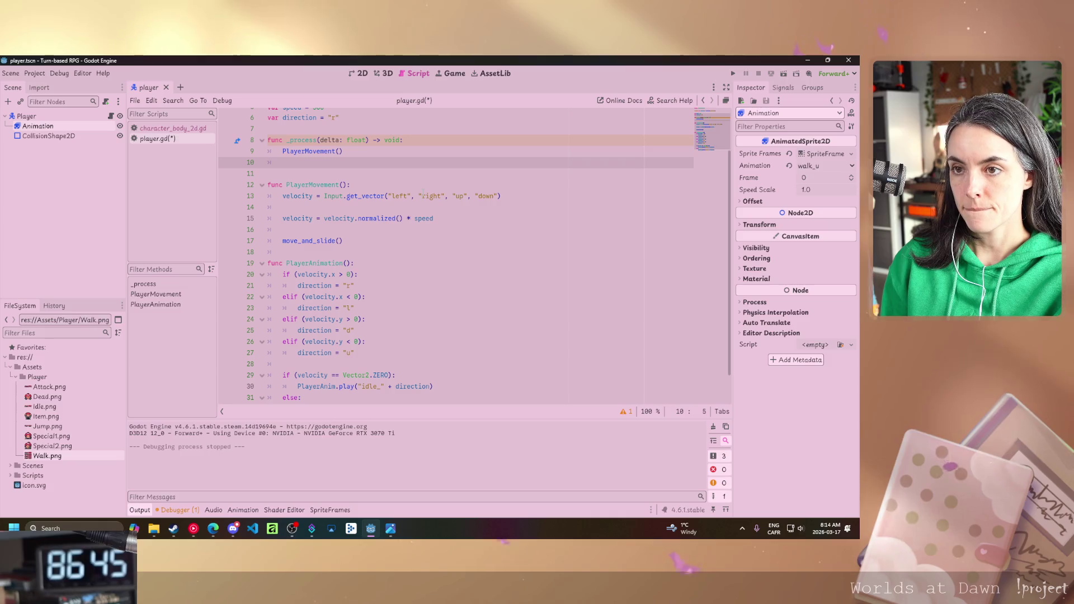
type("Pla")
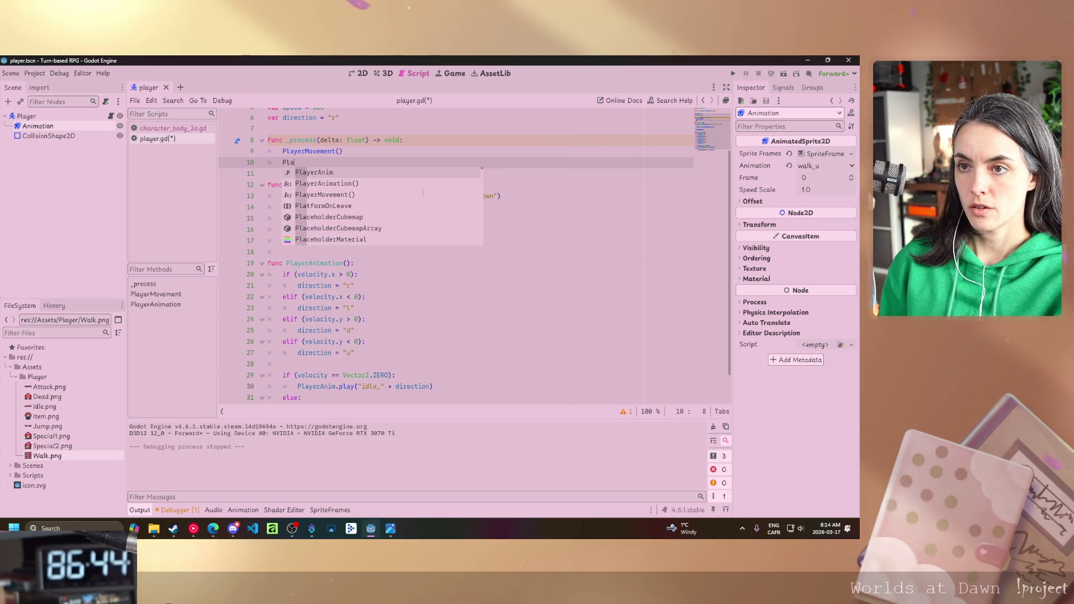
key("Down")
key("Return")
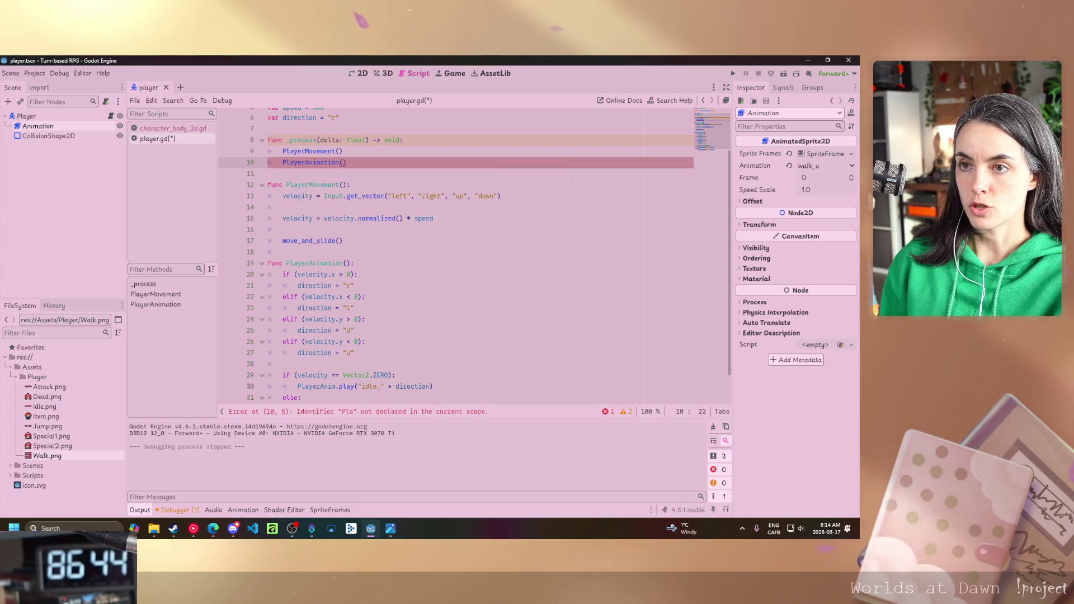
key("ctrl+s")
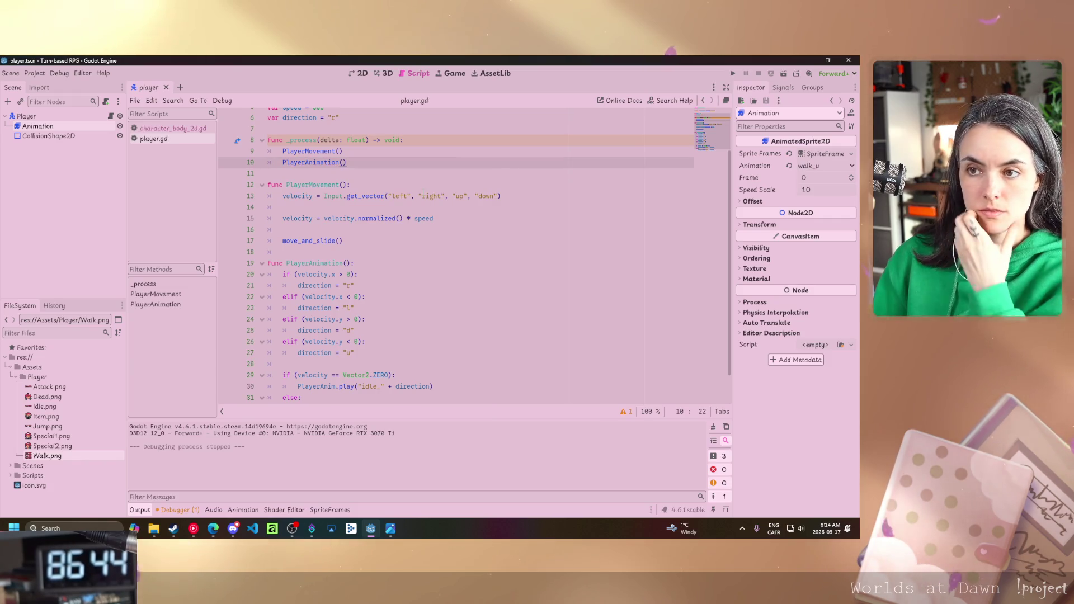
key("F6")
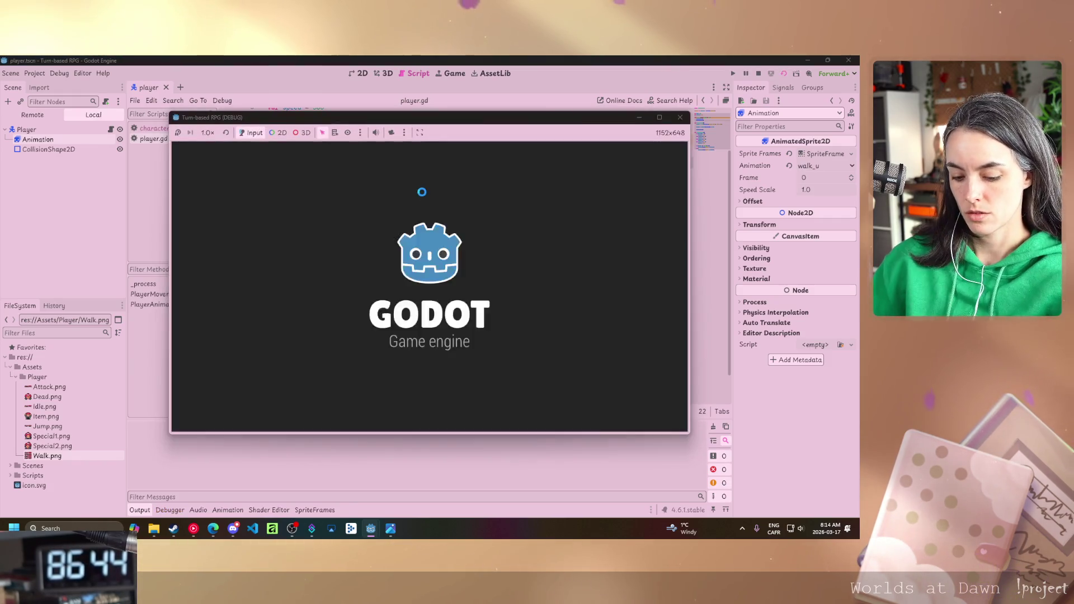
Walk the player left, right, up and down to check each facing, then close the game.
key("Down")
key("Right")
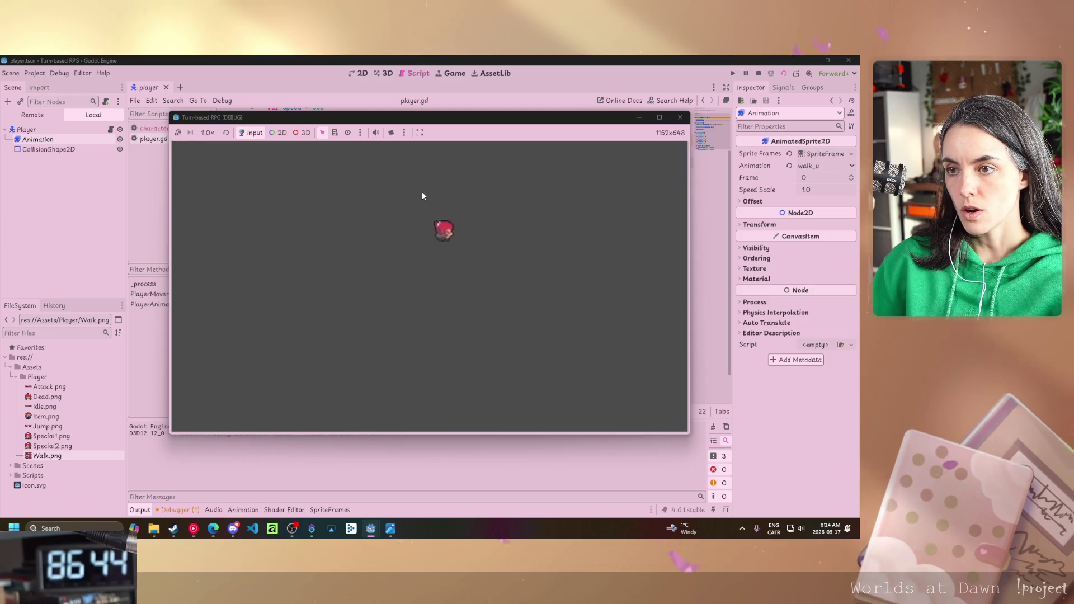
key("Left")
key("Left")
key("Up")
key("Right")
key("Down")
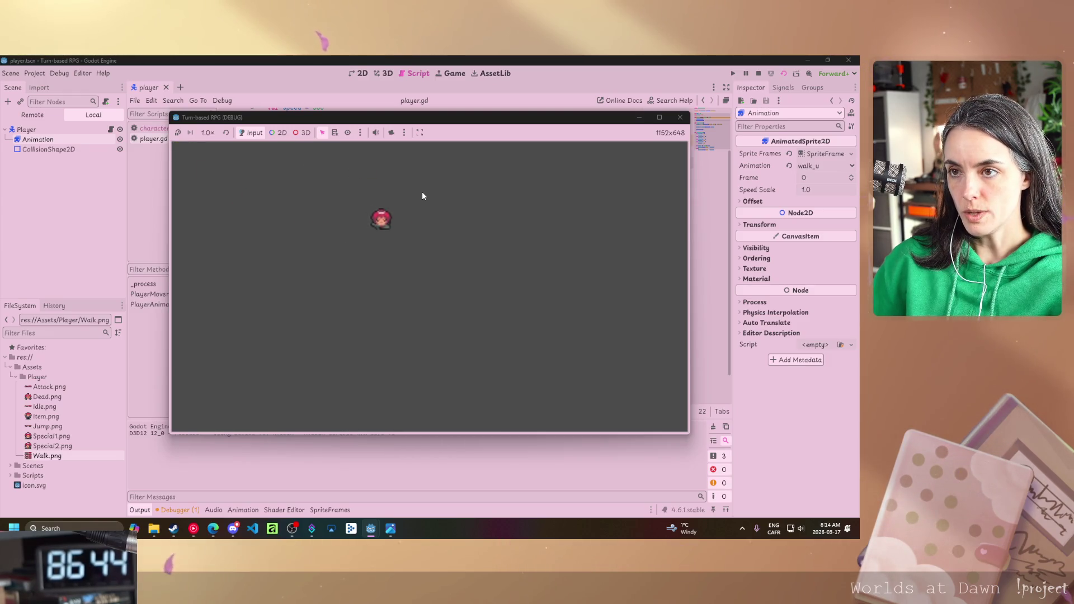
key("Left")
key("Up")
key("Right")
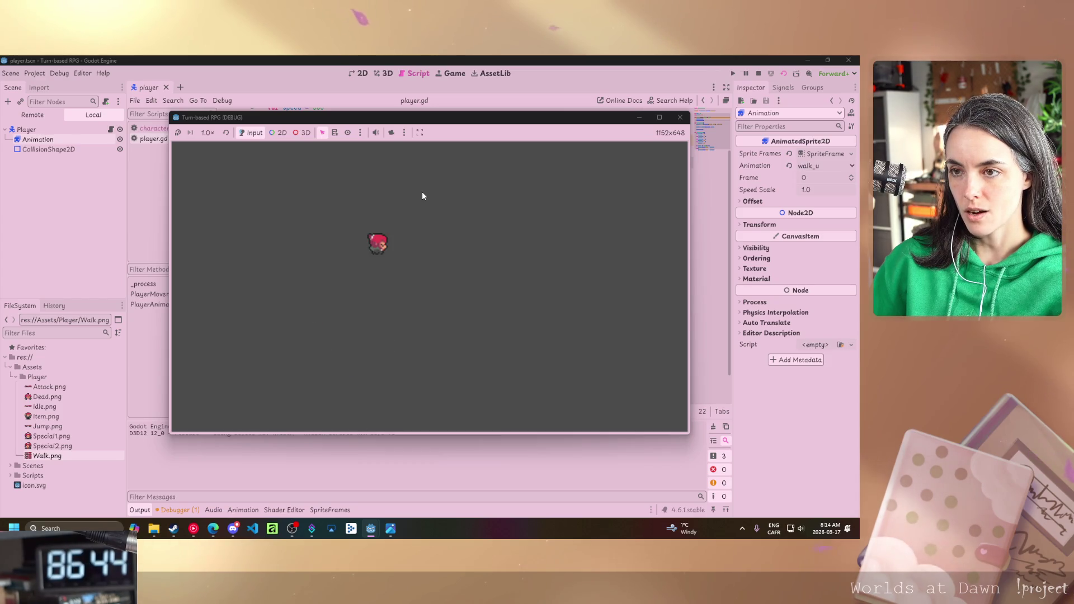
key("Right")
key("Left")
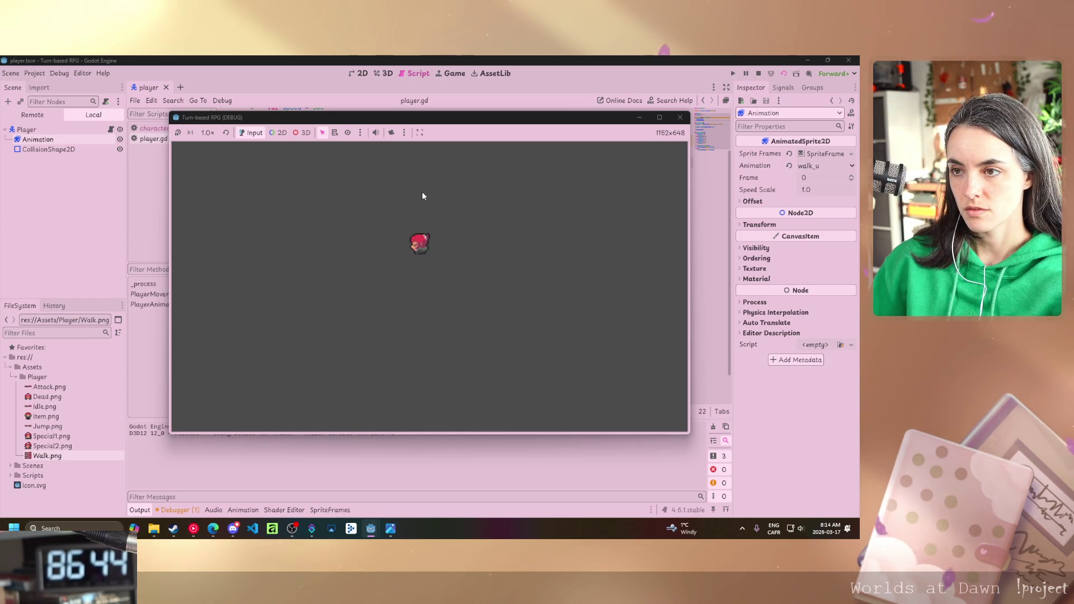
key("Up")
key("Down")
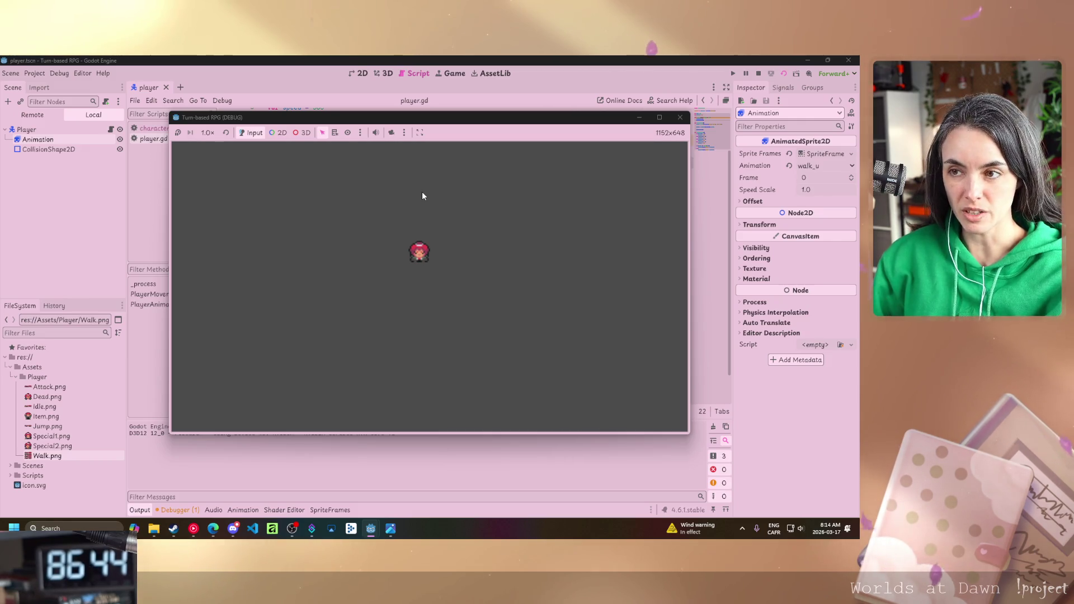
key("Right")
key("Up")
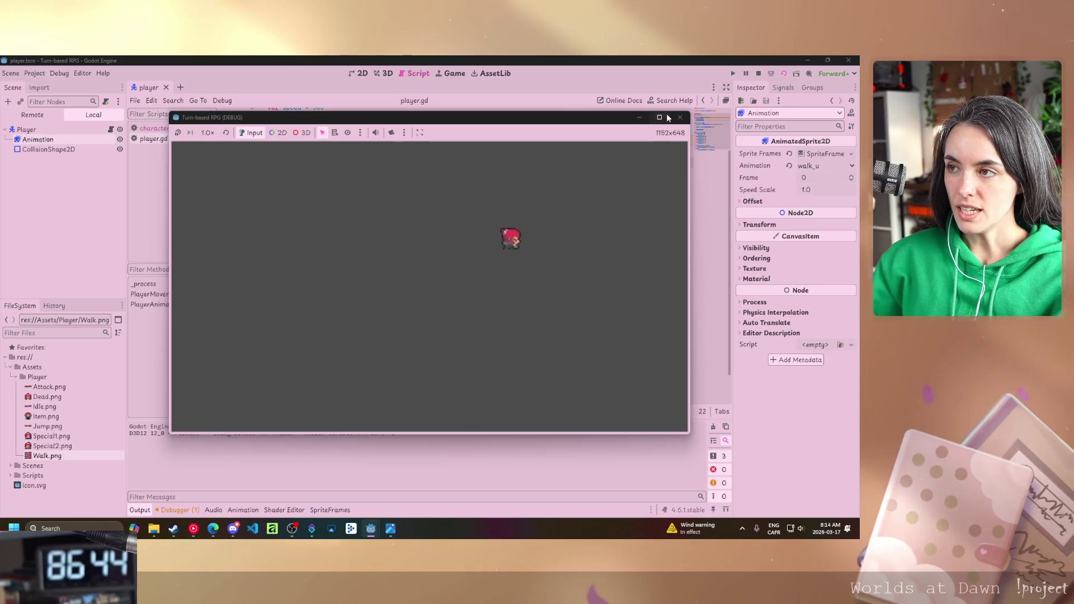
left_click(680, 117)
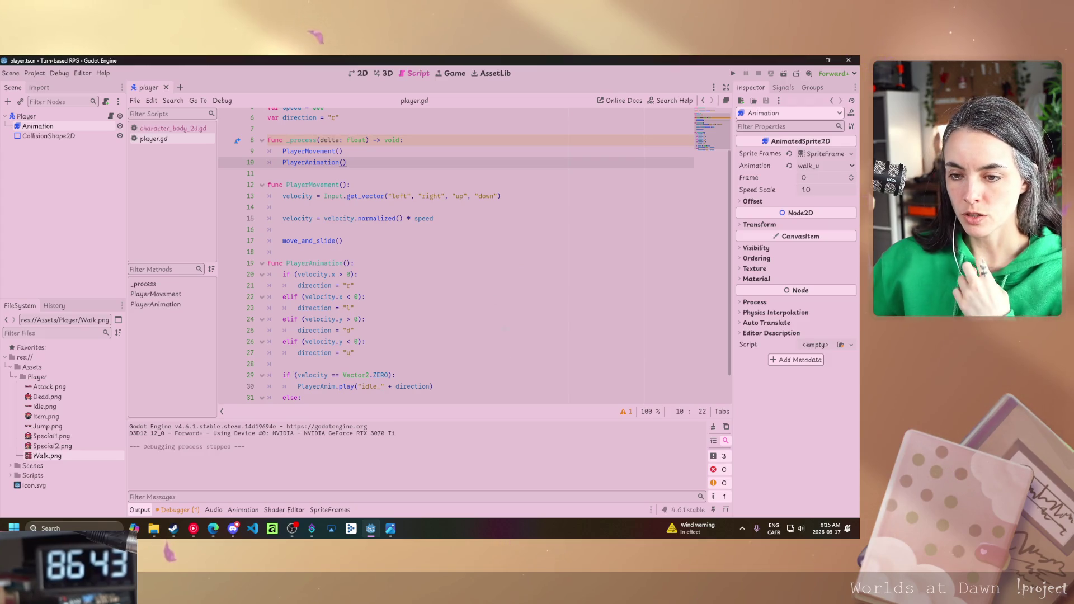
Download the 02 Source Files archive under the course's 2.1 Tilesets lesson.
left_click(215, 532)
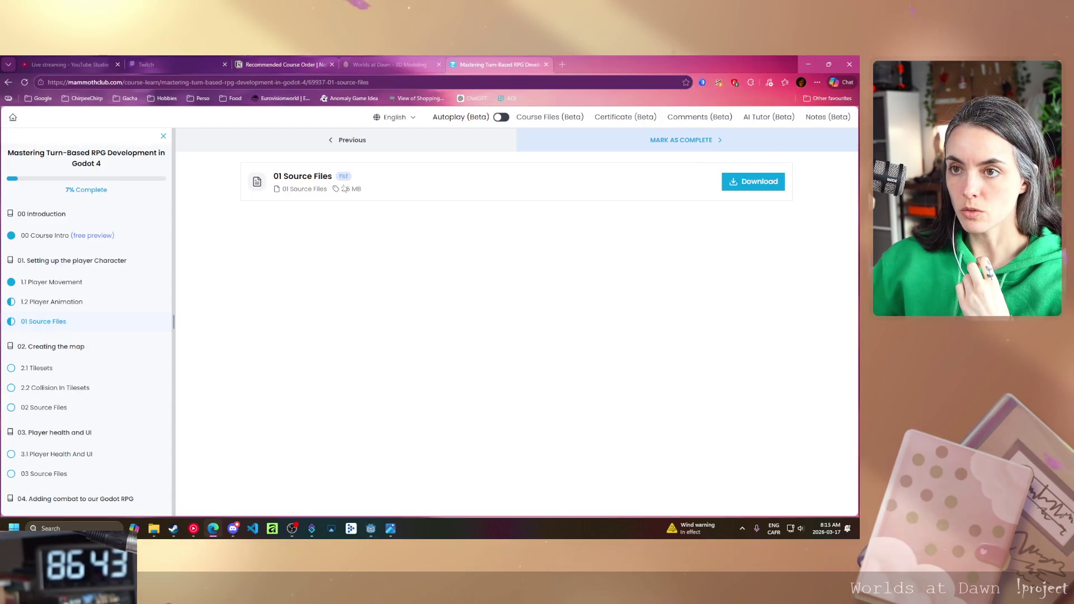
left_click(49, 368)
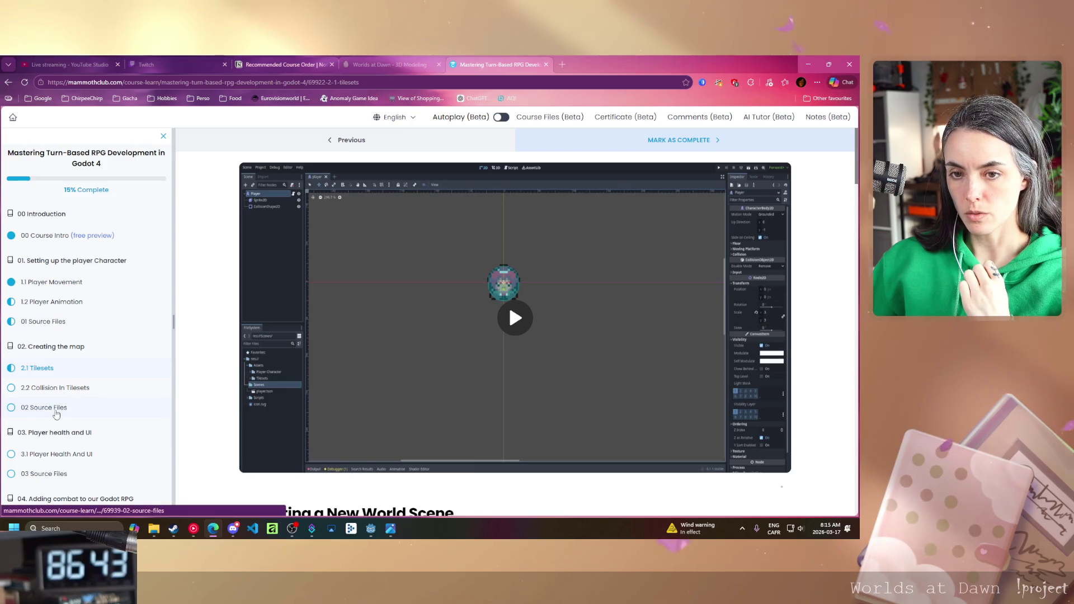
left_click(60, 408)
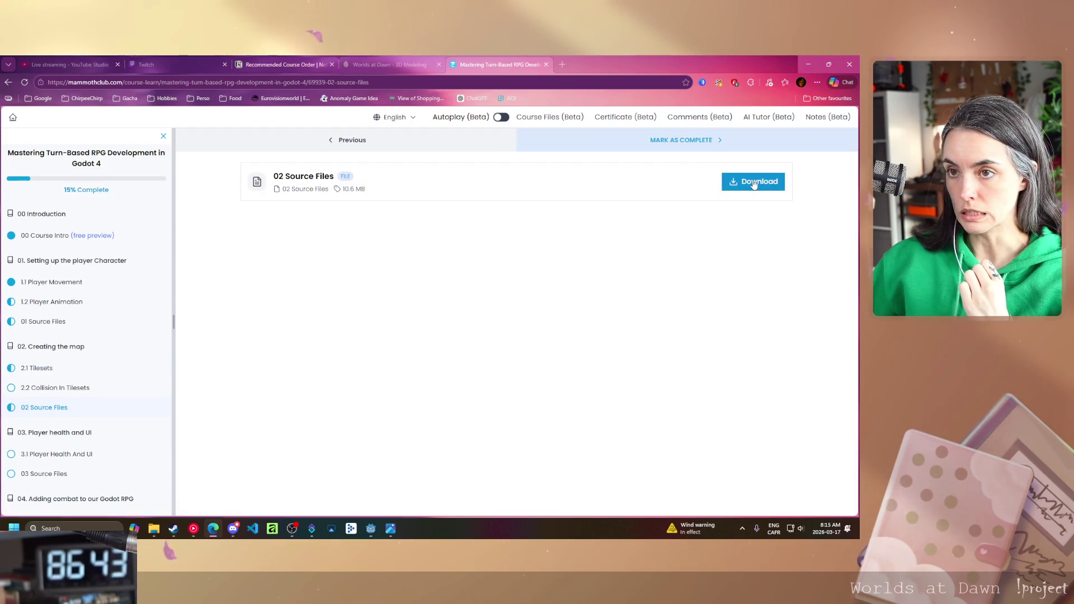
left_click(756, 182)
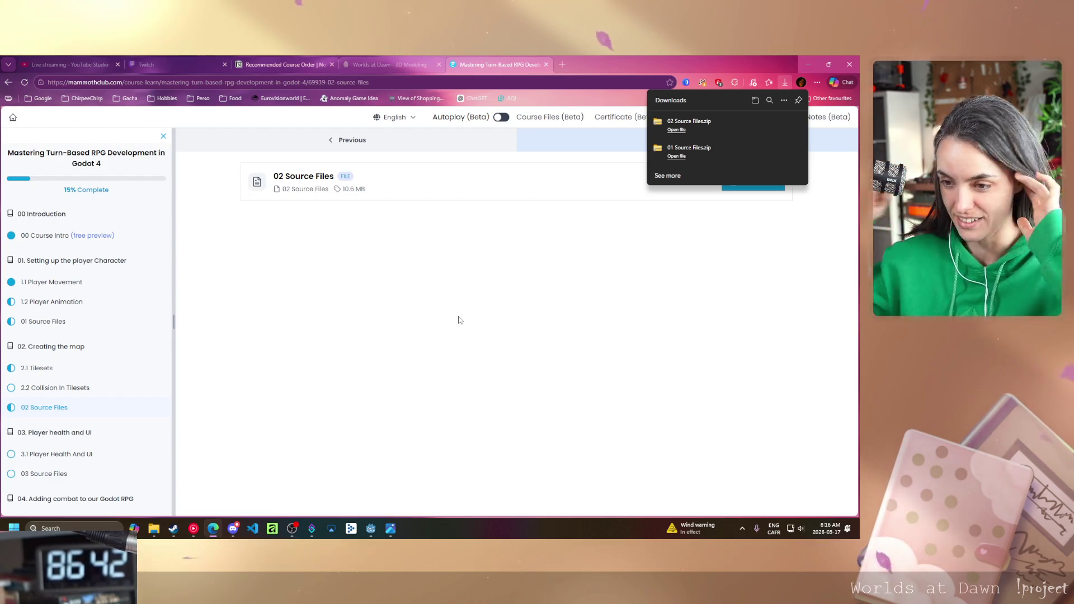
left_click(173, 529)
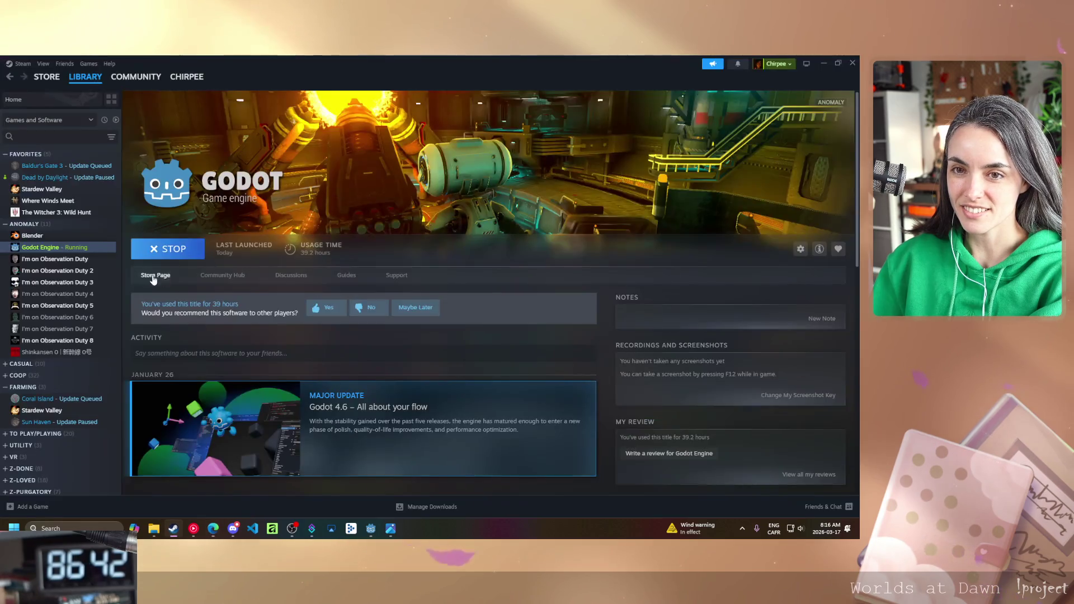
Select Blender in the Steam library and launch it.
left_click(28, 238)
left_click(165, 255)
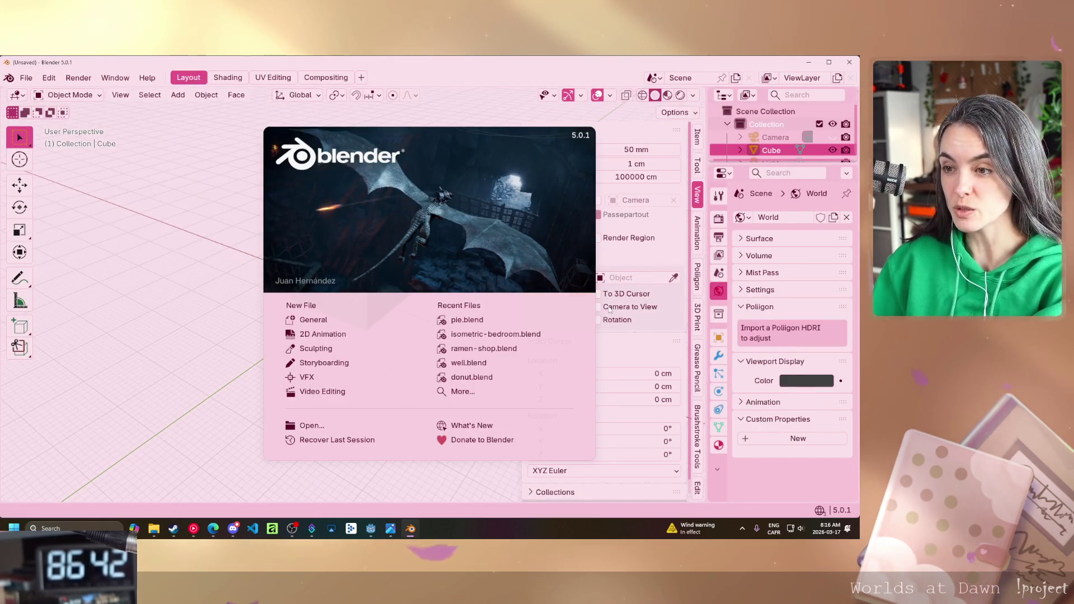
Open isometric-bedroom.blend from Recent Files and view it in Rendered shading.
left_click(475, 334)
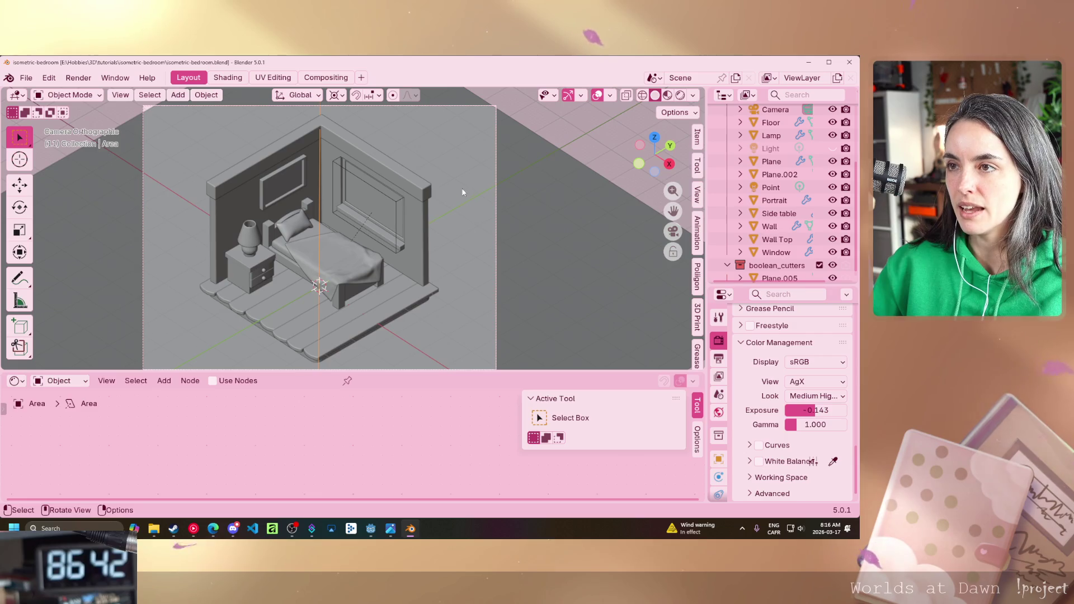
left_click(680, 94)
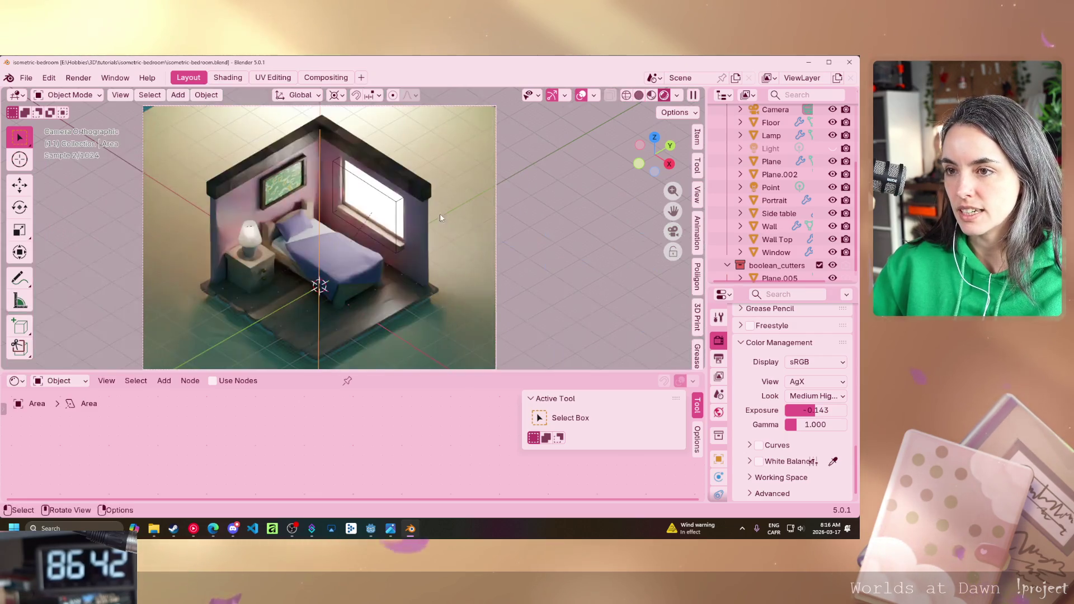
scroll(336, 280, "up", 5)
scroll(342, 281, "down", 3)
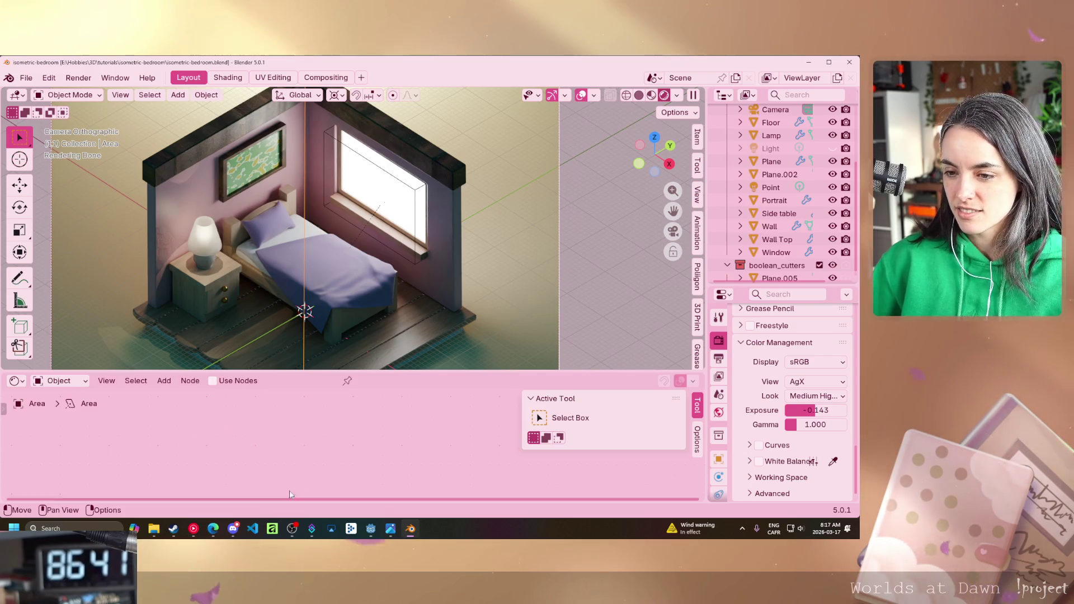
Compare the Godot script at line 18 with the Blender bedroom, ending in Godot.
left_click(371, 532)
left_click(398, 250)
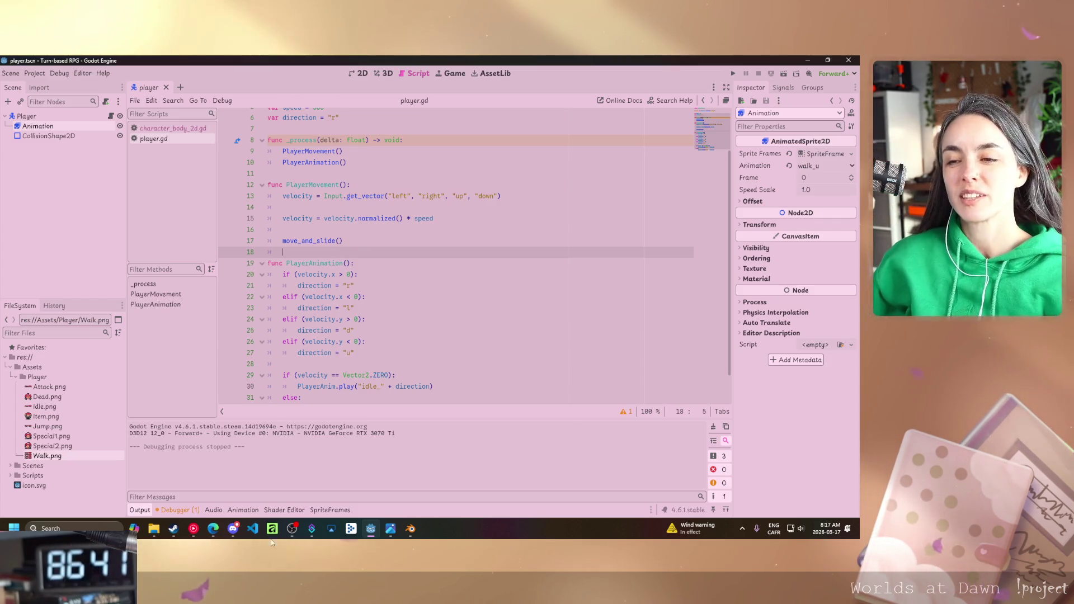
left_click(411, 529)
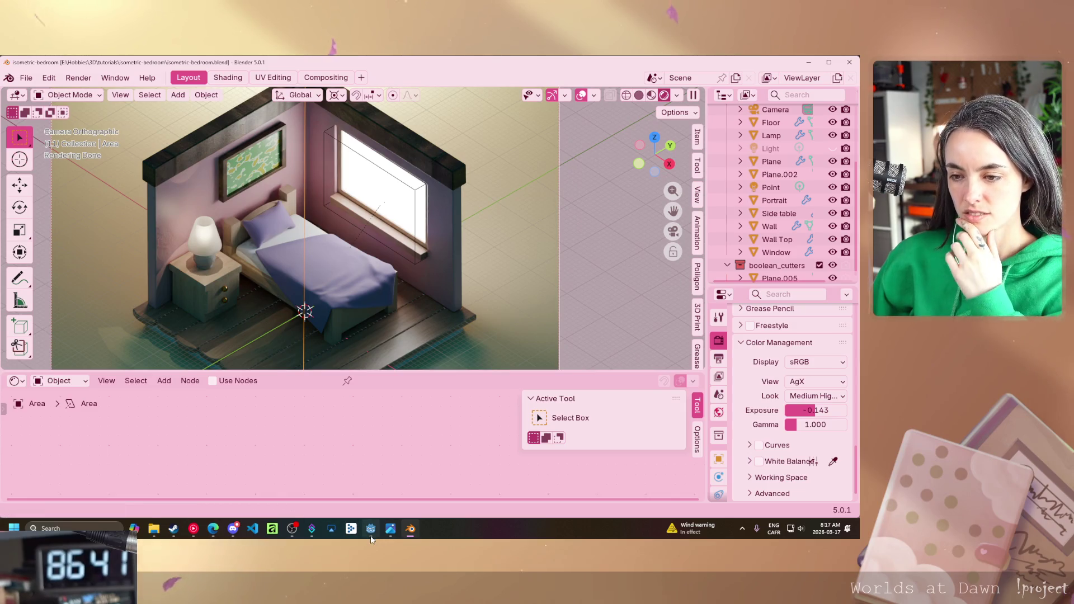
left_click(370, 529)
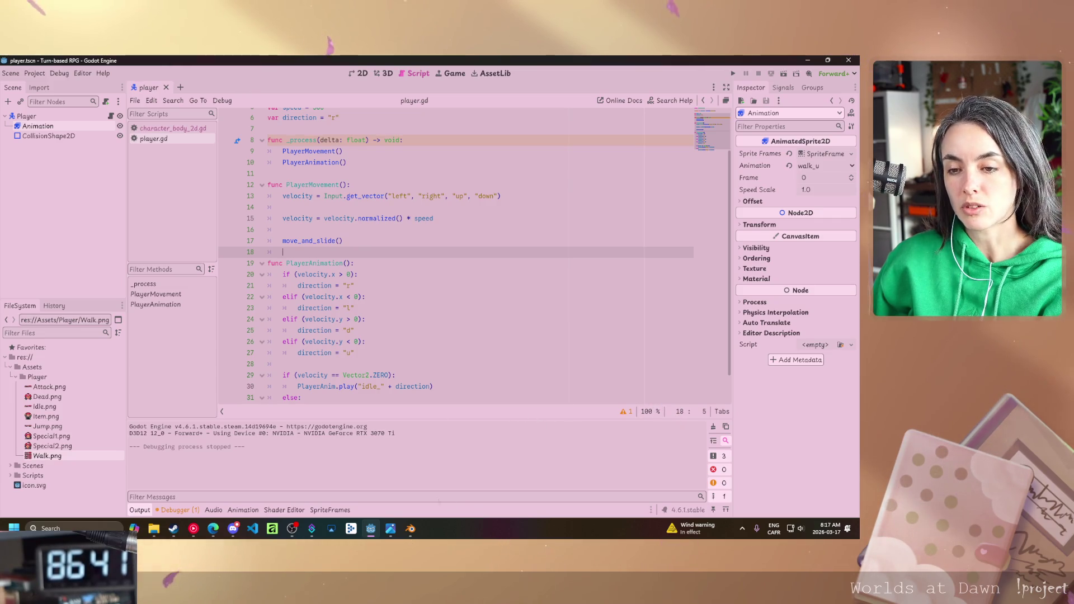
Open the Worlds at Dawn home page in the Google Sites editor.
left_click(213, 528)
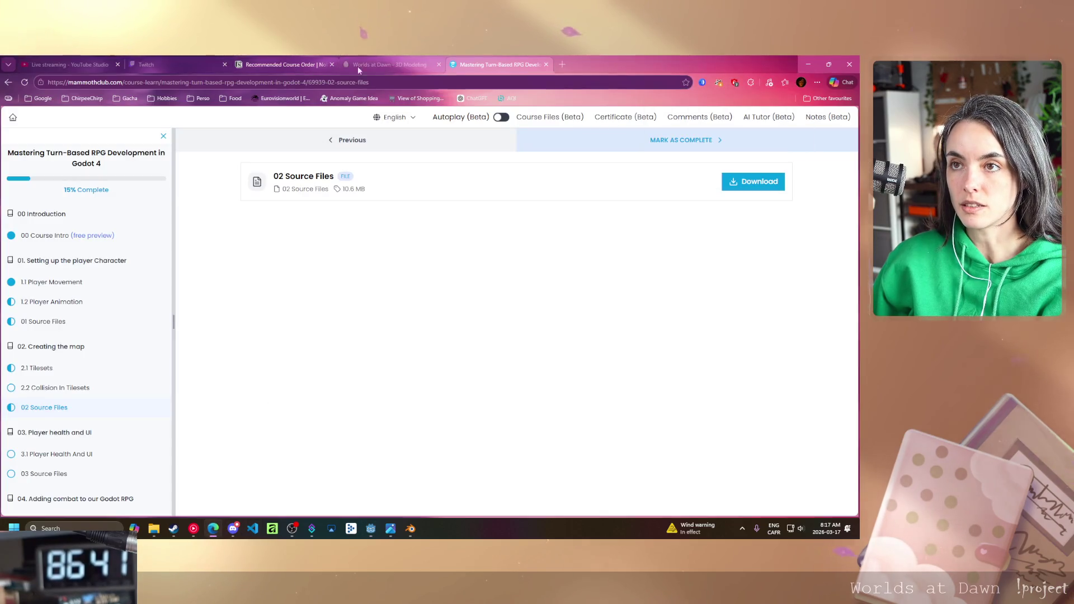
left_click(348, 68)
scroll(517, 365, "up", 10)
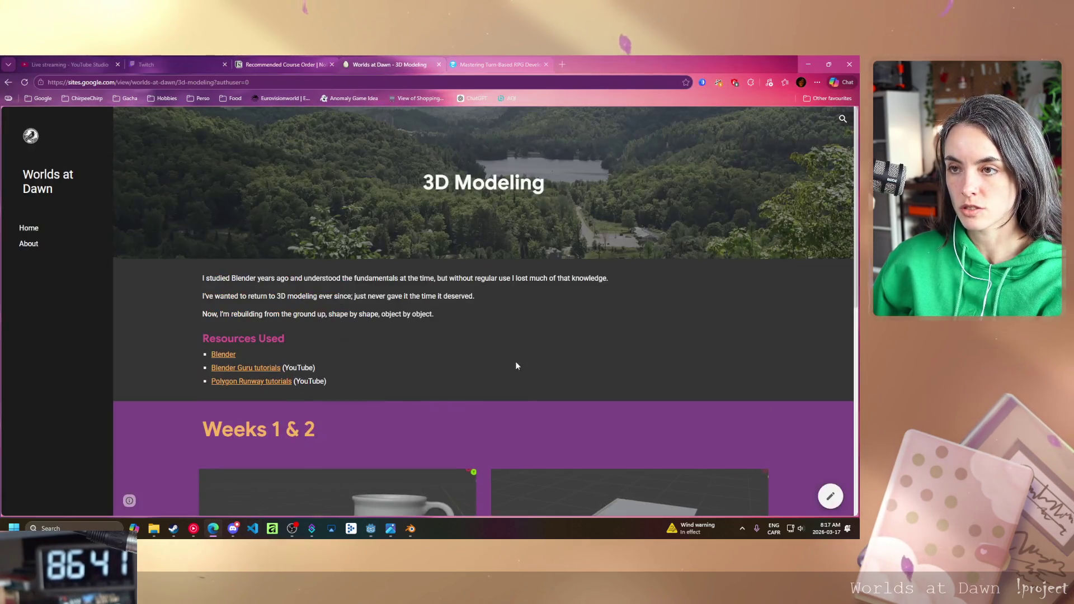
left_click(29, 228)
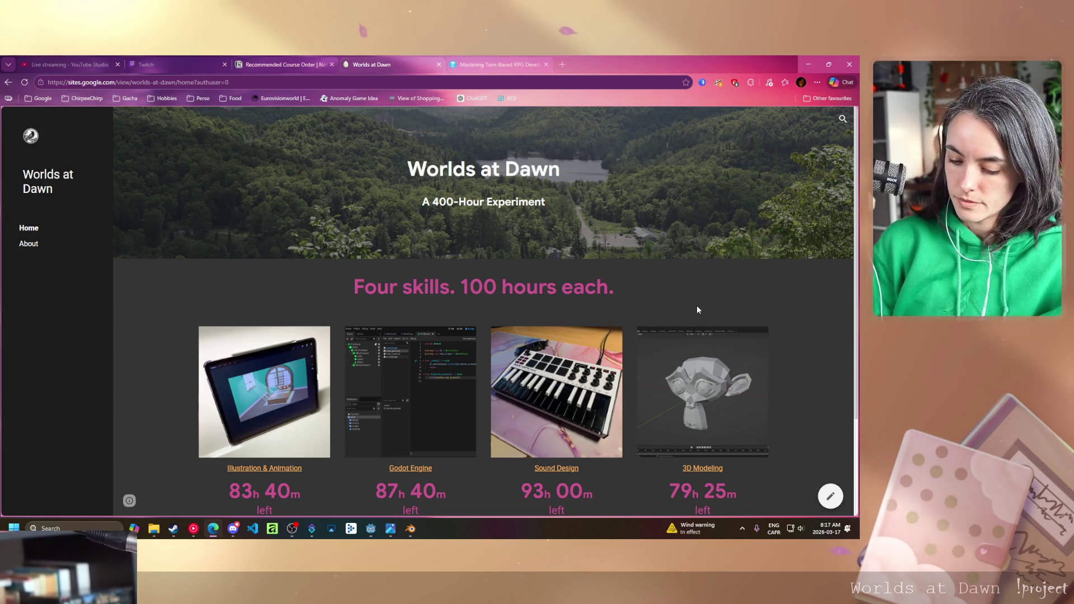
left_click(830, 496)
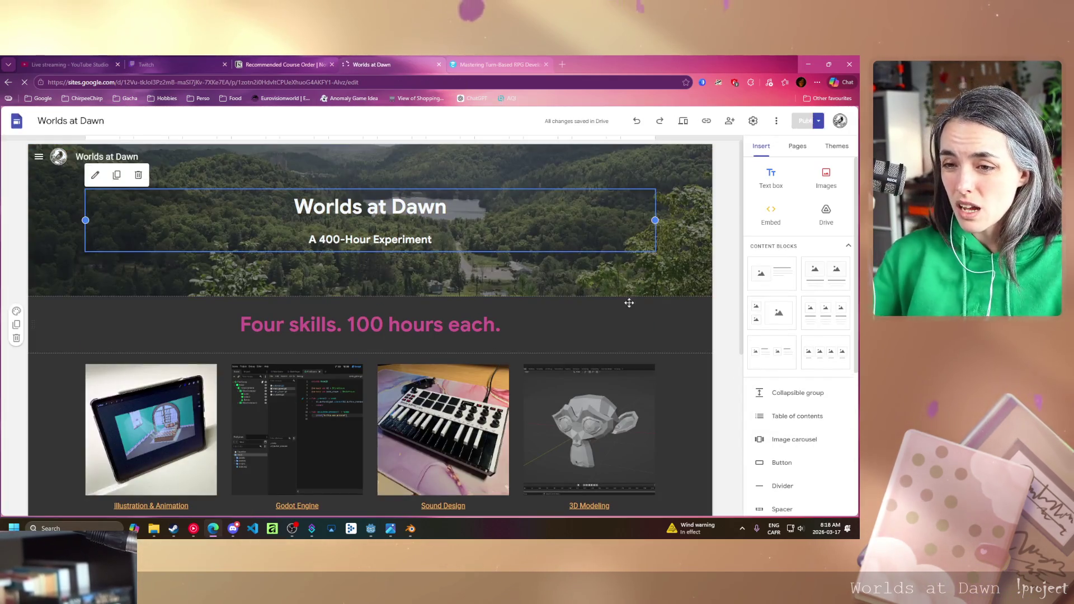
Change the Godot Engine counter from 87h 40m to 86h 41m left.
scroll(448, 336, "down", 4)
left_click(289, 319)
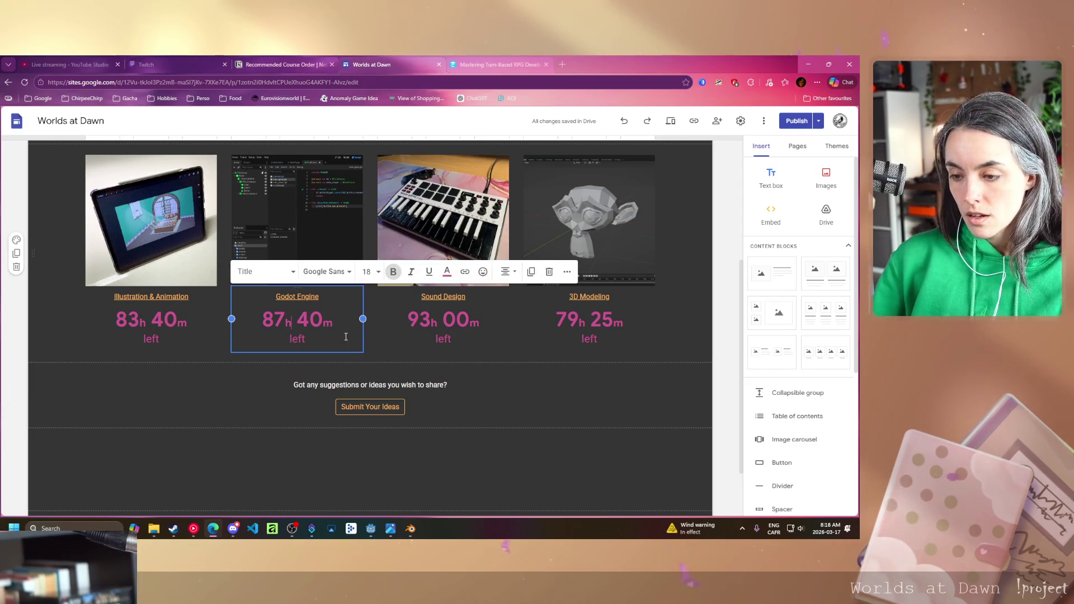
key("BackSpace")
type("6")
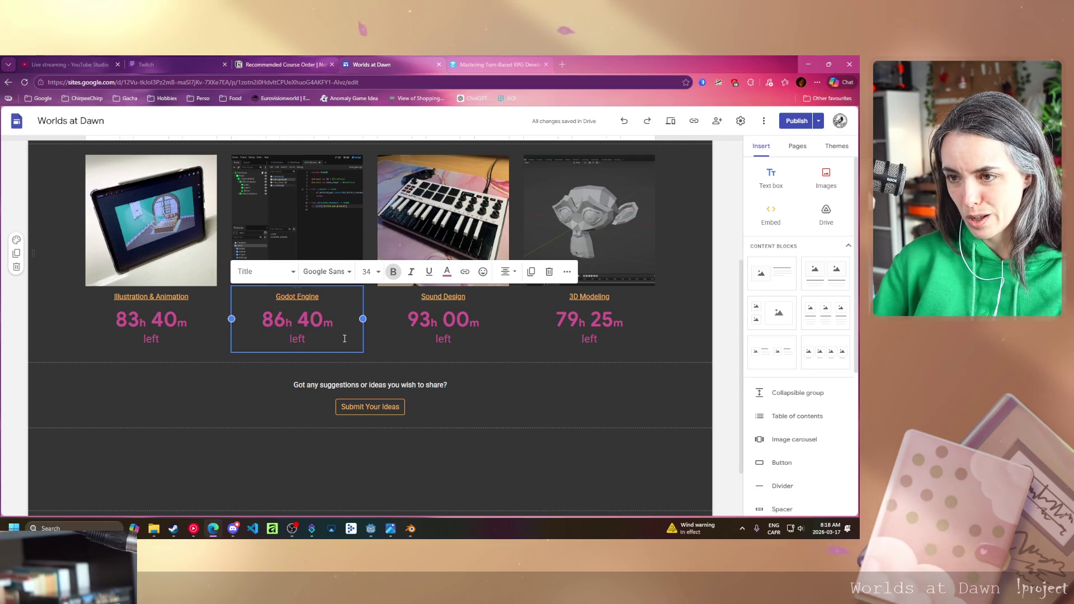
key("BackSpace")
type("1")
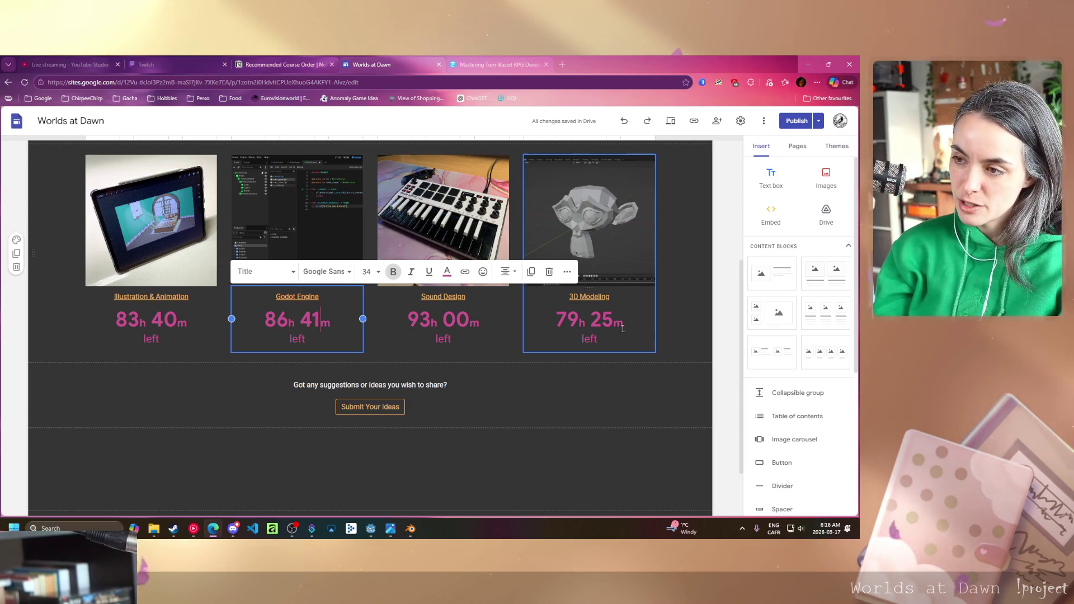
Publish the updated Worlds at Dawn site and open the live published version.
left_click(794, 121)
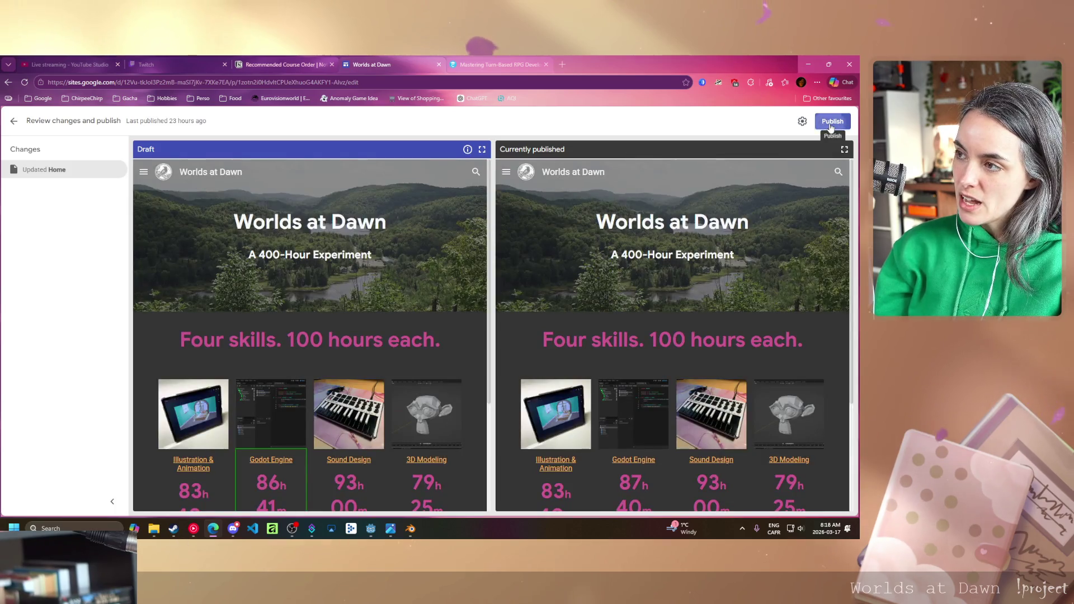
left_click(830, 125)
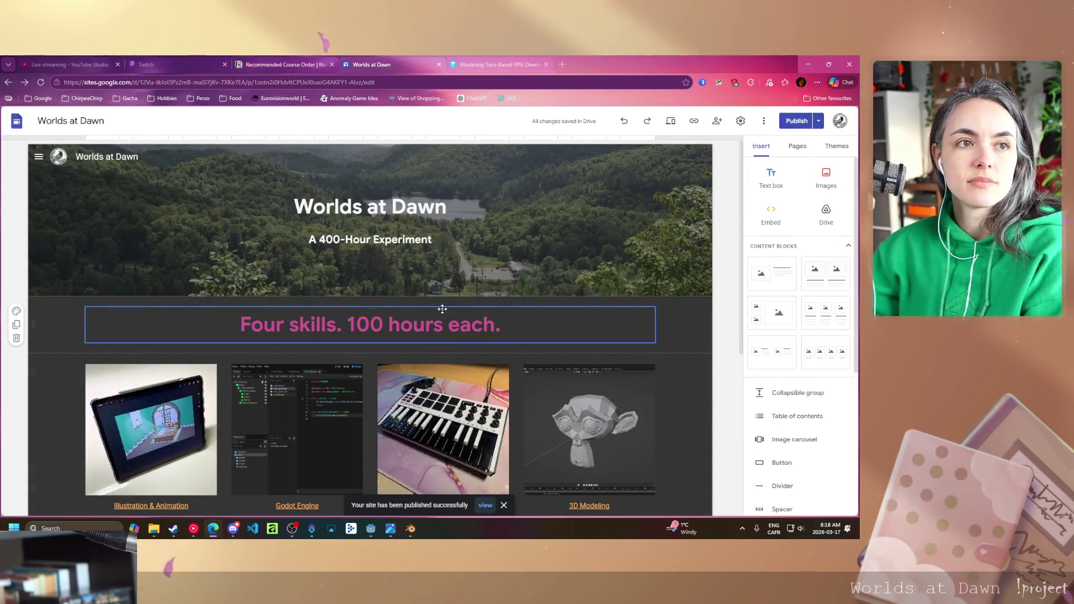
scroll(358, 311, "down", 4)
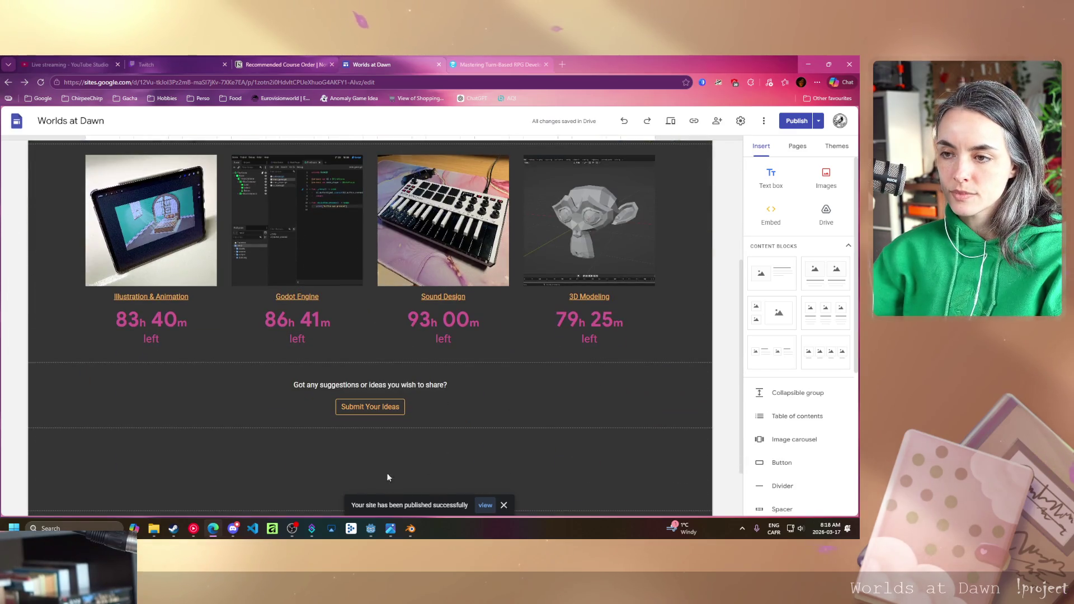
scroll(229, 442, "up", 2)
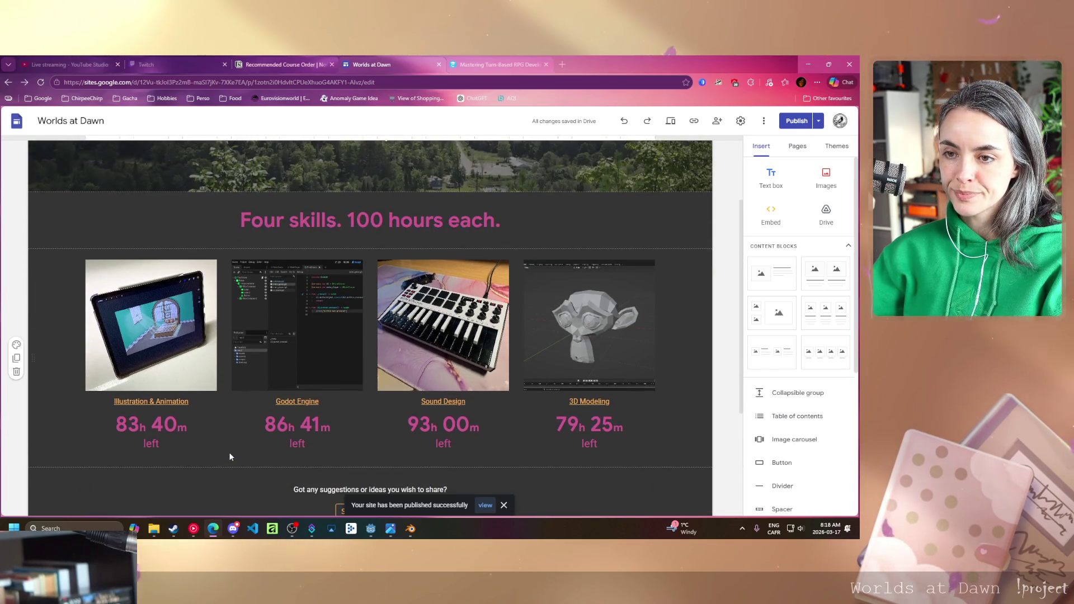
left_click(818, 121)
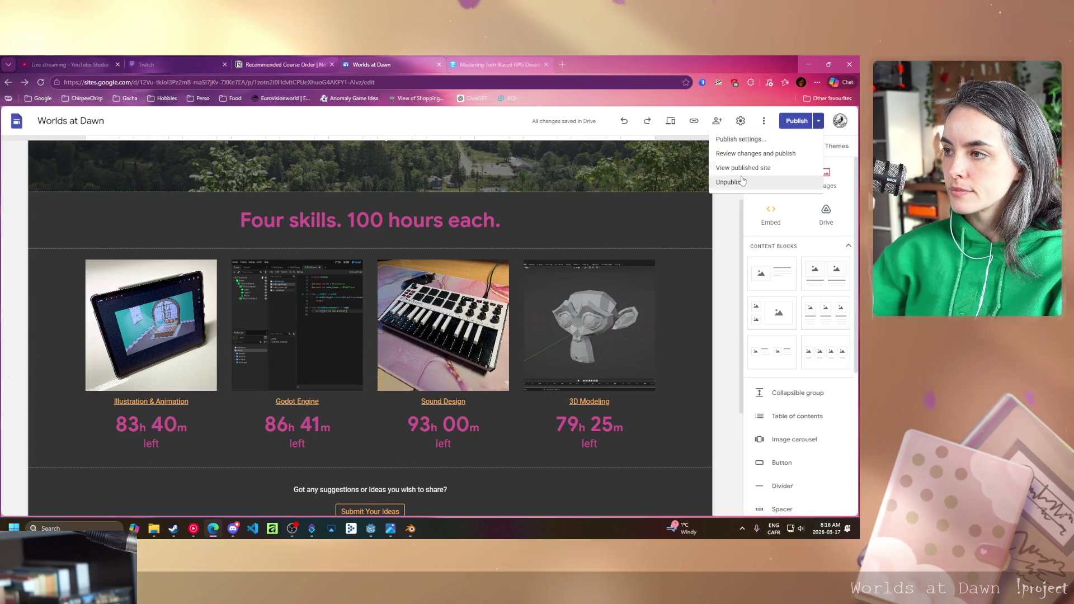
left_click(750, 168)
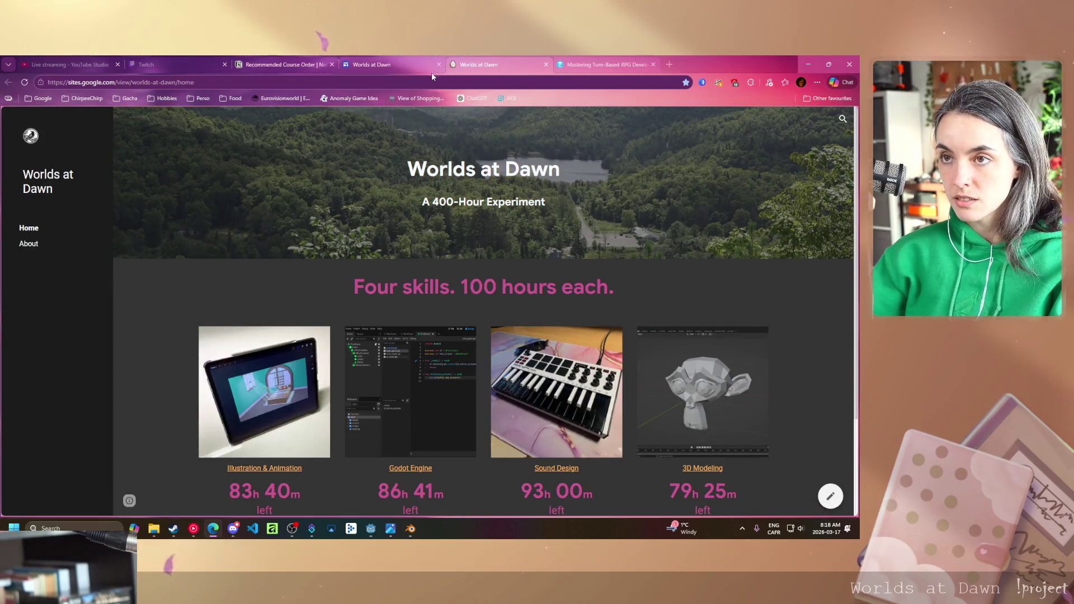
middle_click(354, 70)
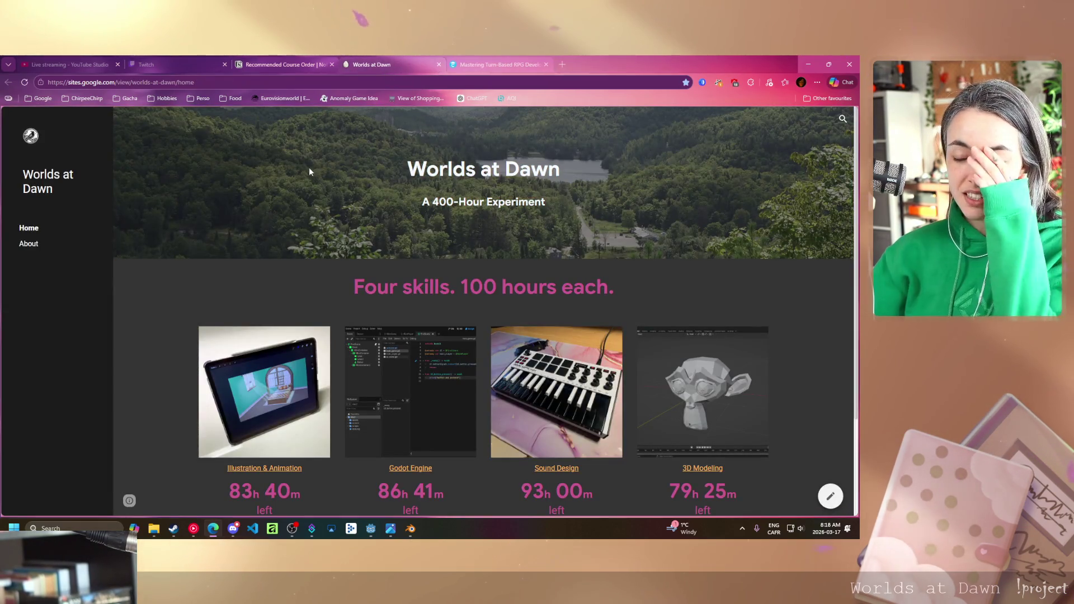
Go via the About page to the live Illustration & Animation page and browse it.
scroll(179, 256, "down", 3)
scroll(179, 256, "up", 3)
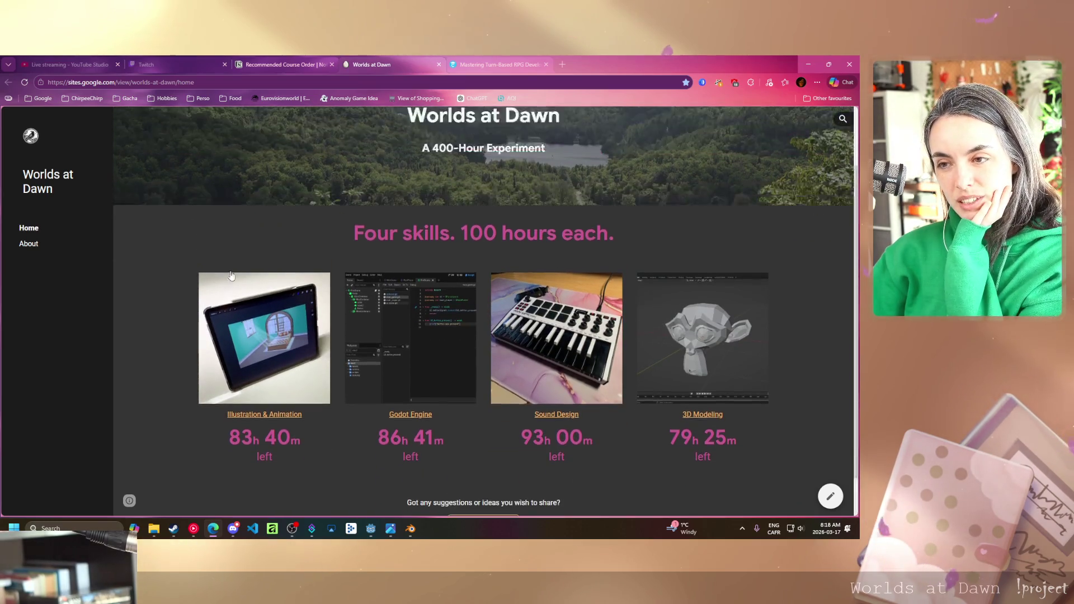
left_click(66, 243)
scroll(401, 254, "down", 6)
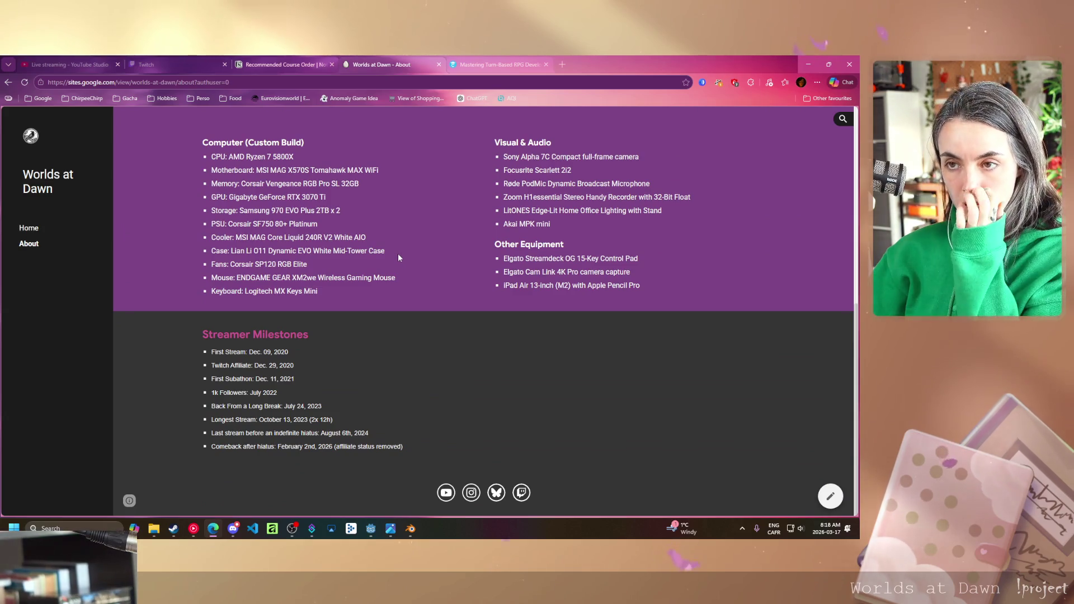
scroll(397, 254, "up", 5)
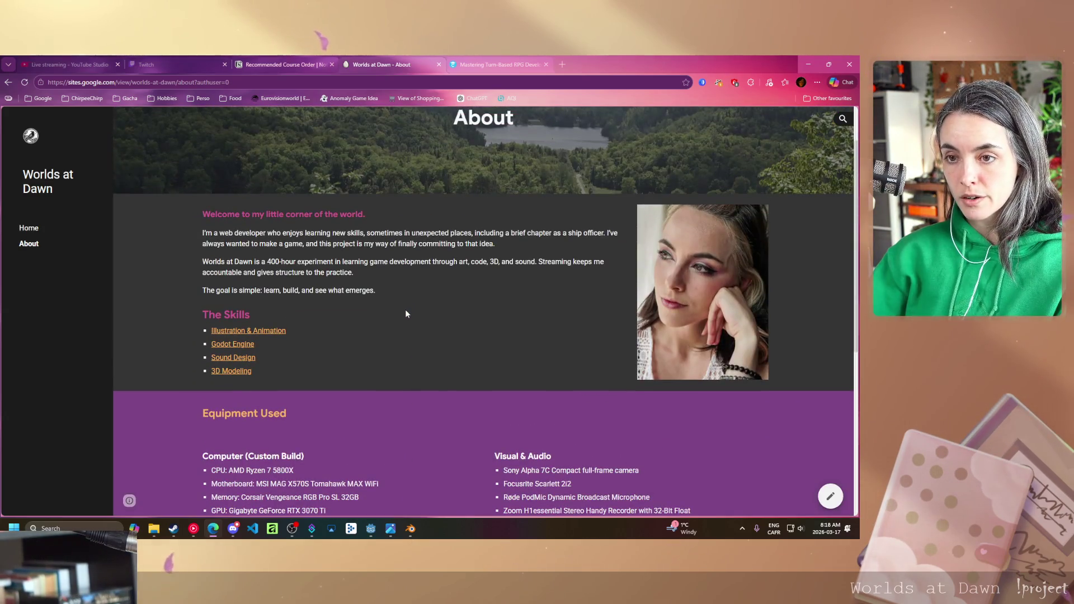
left_click(240, 331)
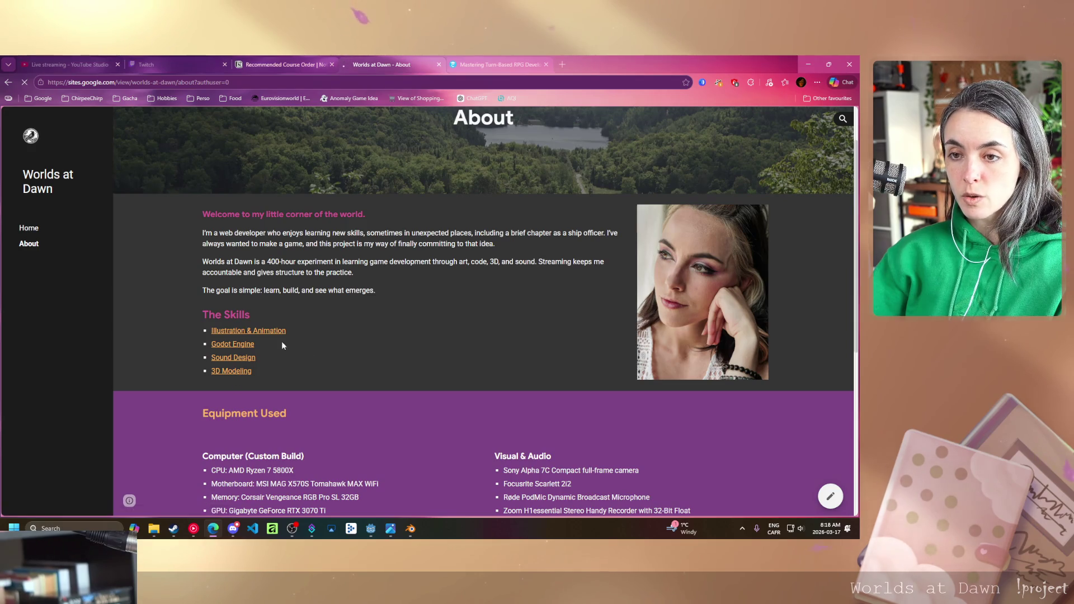
scroll(374, 360, "down", 2)
left_click_drag(335, 286, 203, 220)
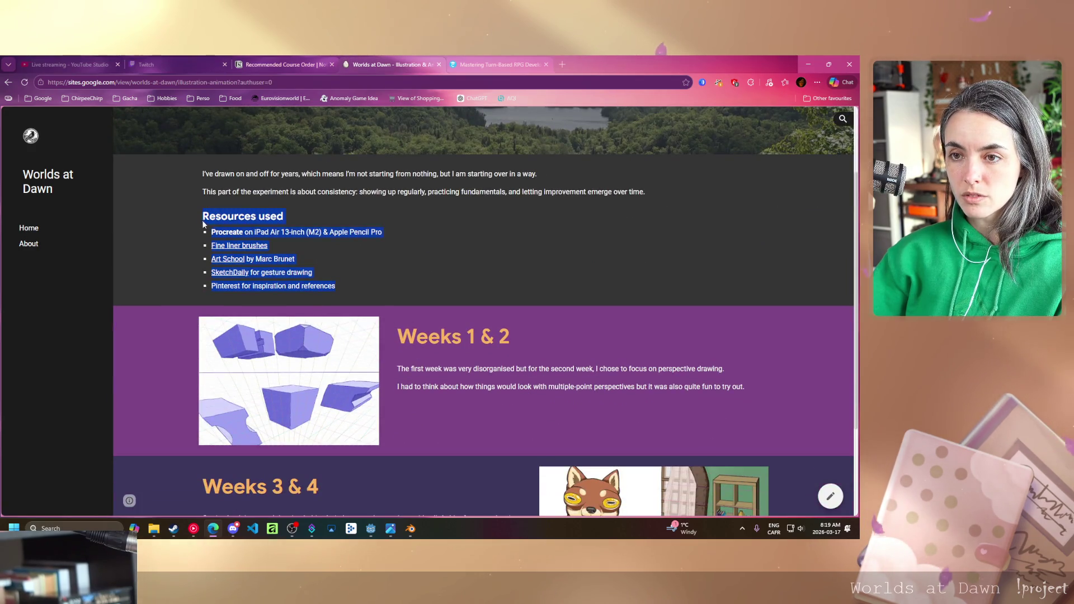
left_click(326, 259)
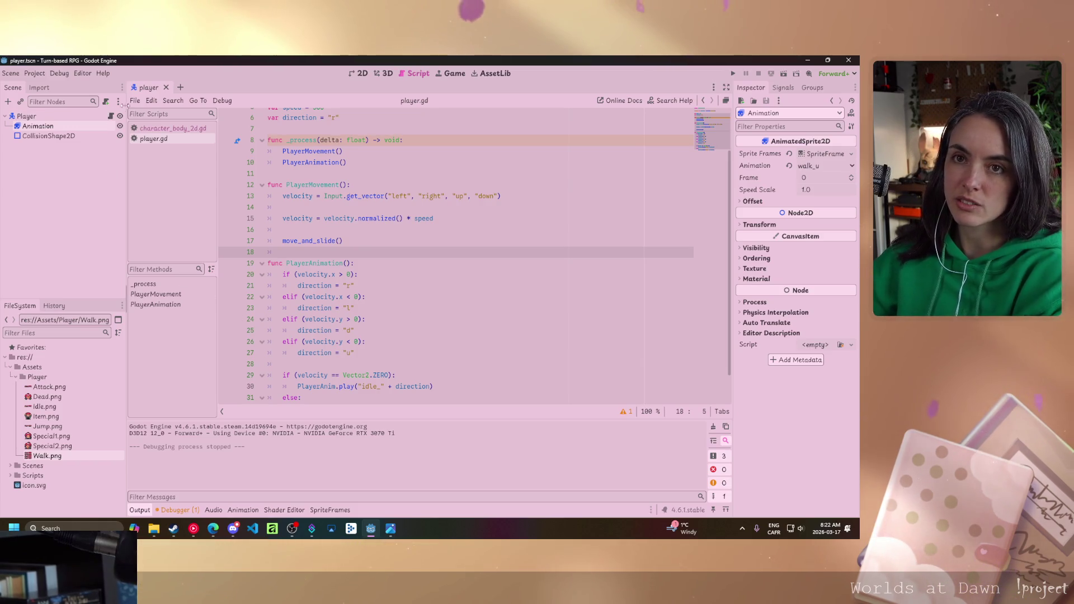
Back in the Turn-based RPG project with player.gd showing, bring up the editor options menu.
left_click(34, 73)
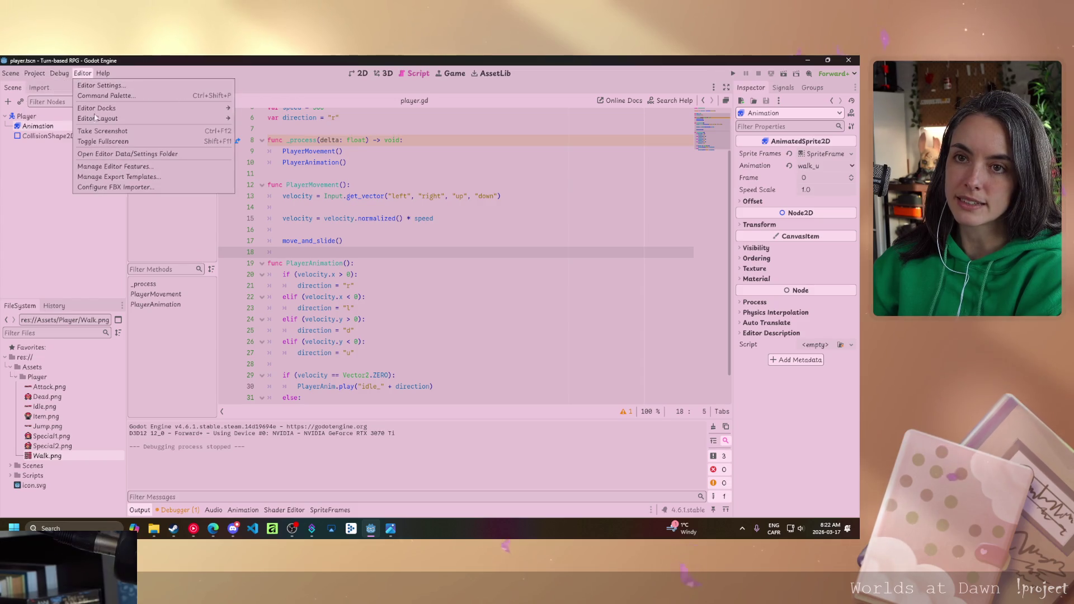
left_click(101, 86)
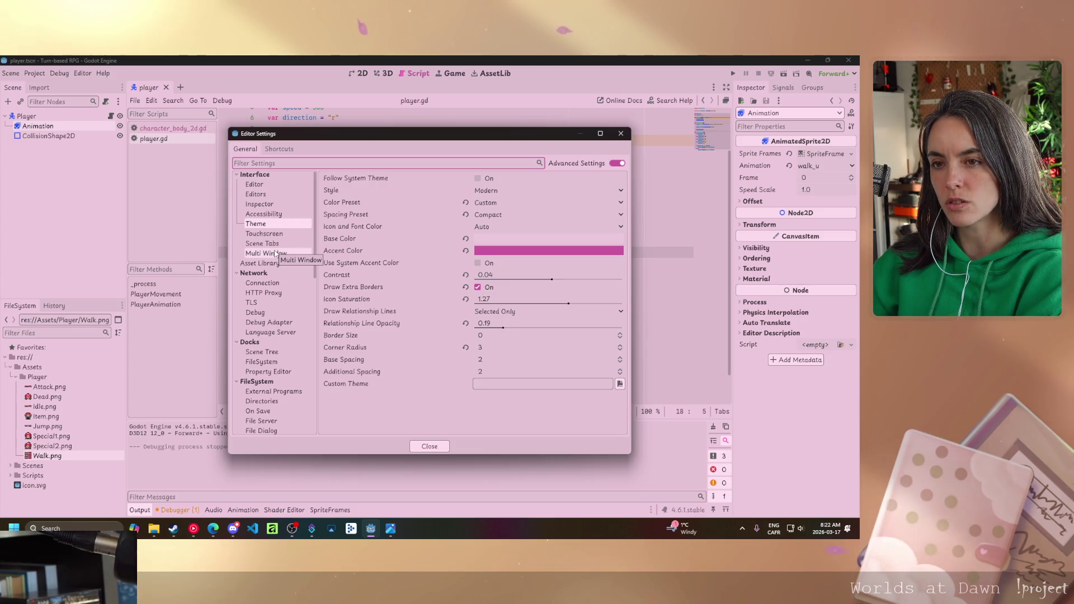
mouse_move(395, 138)
left_mouse_down()
mouse_move(383, 306)
mouse_move(482, 280)
mouse_move(479, 250)
mouse_move(565, 442)
mouse_move(432, 130)
left_mouse_up()
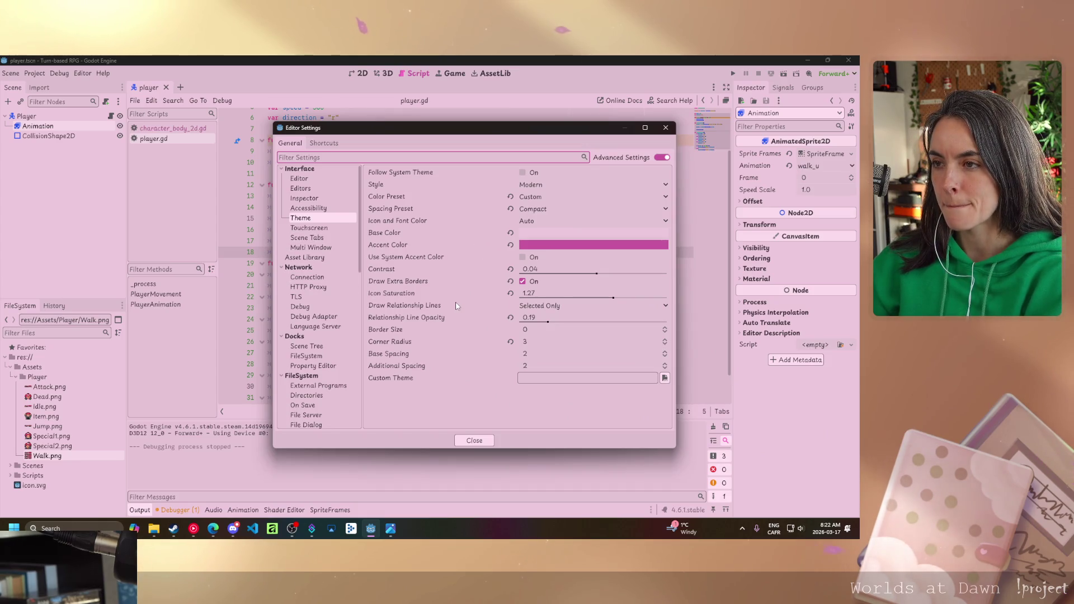
mouse_move(456, 306)
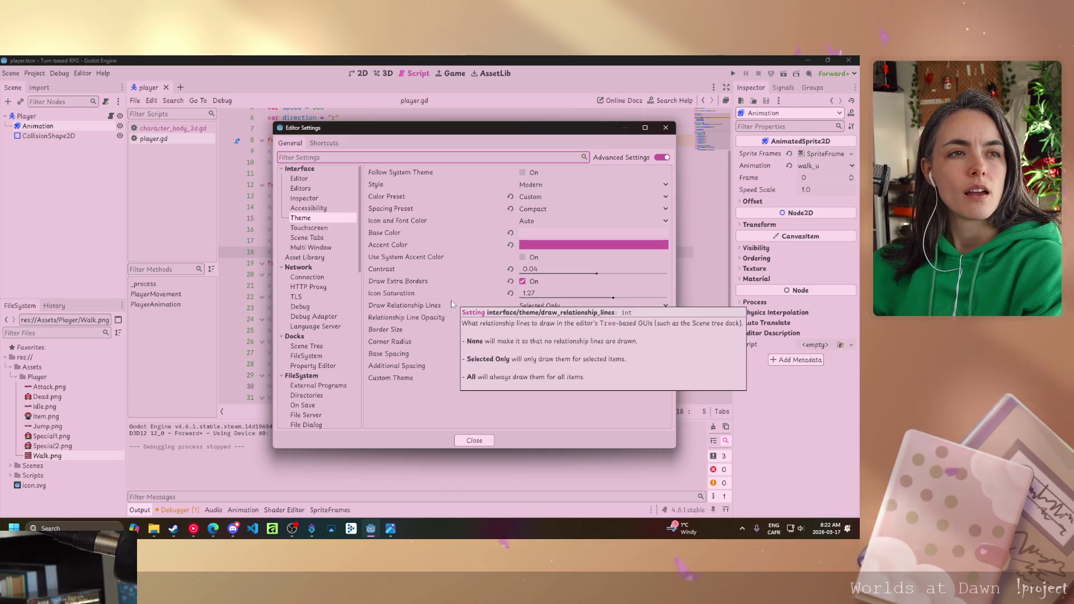
left_click(667, 128)
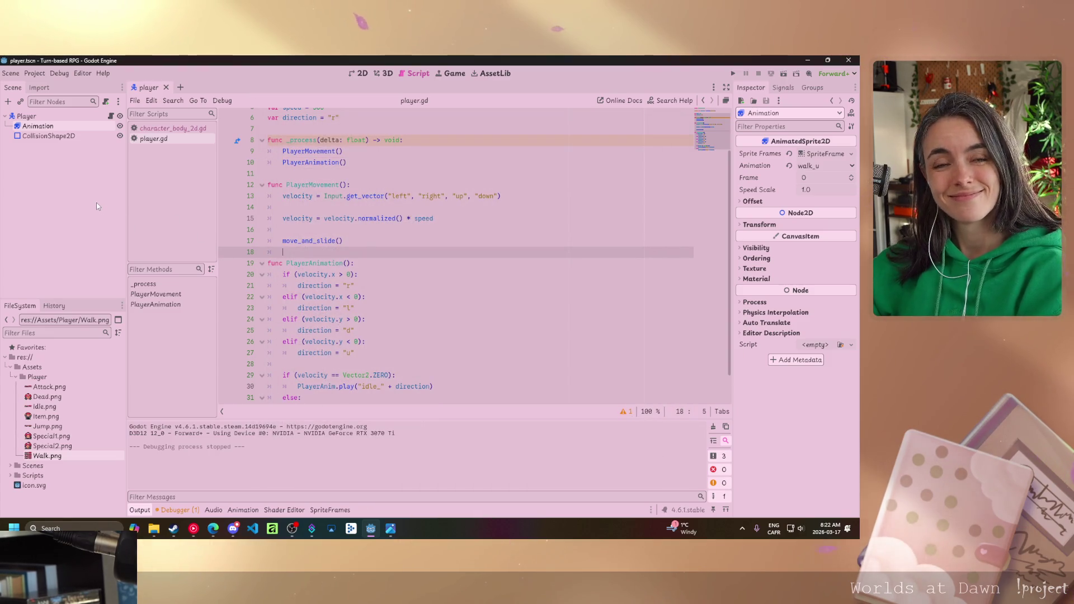